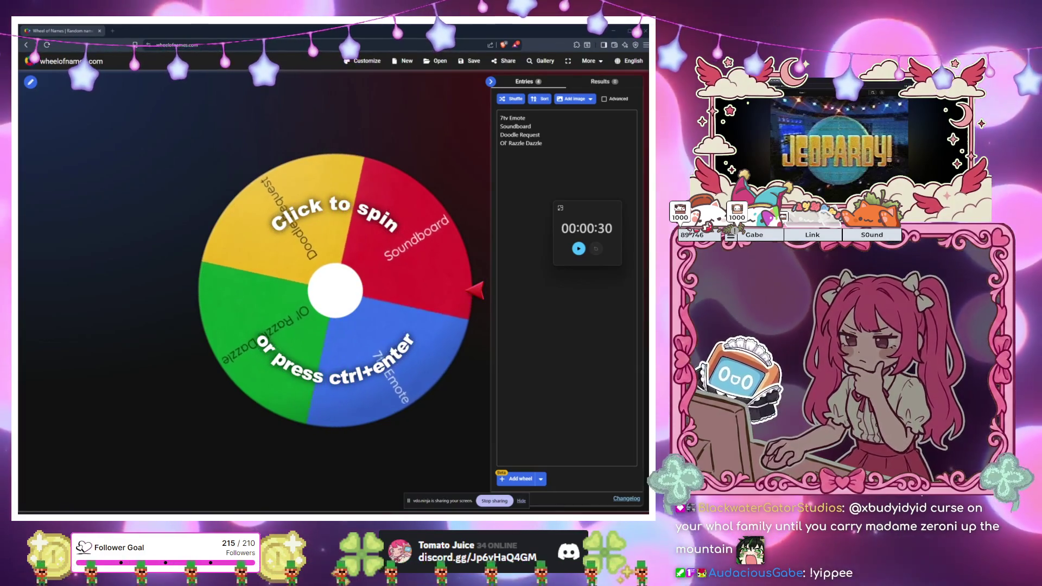
# Close the title editor unchanged, spin the wheel, and dismiss the 7tv Emote winner dialog
pyautogui.click(387, 31)
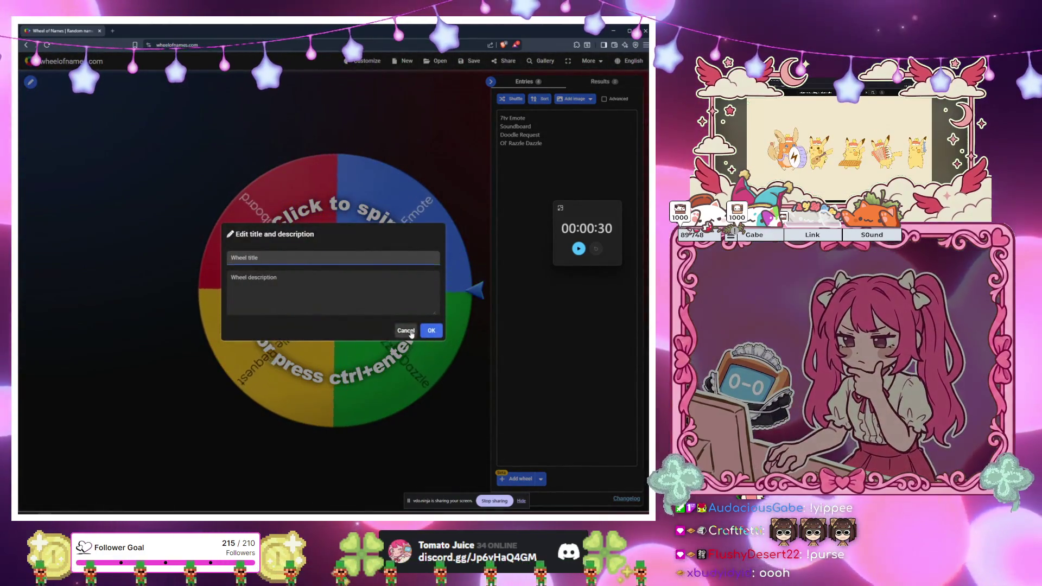
pyautogui.click(410, 333)
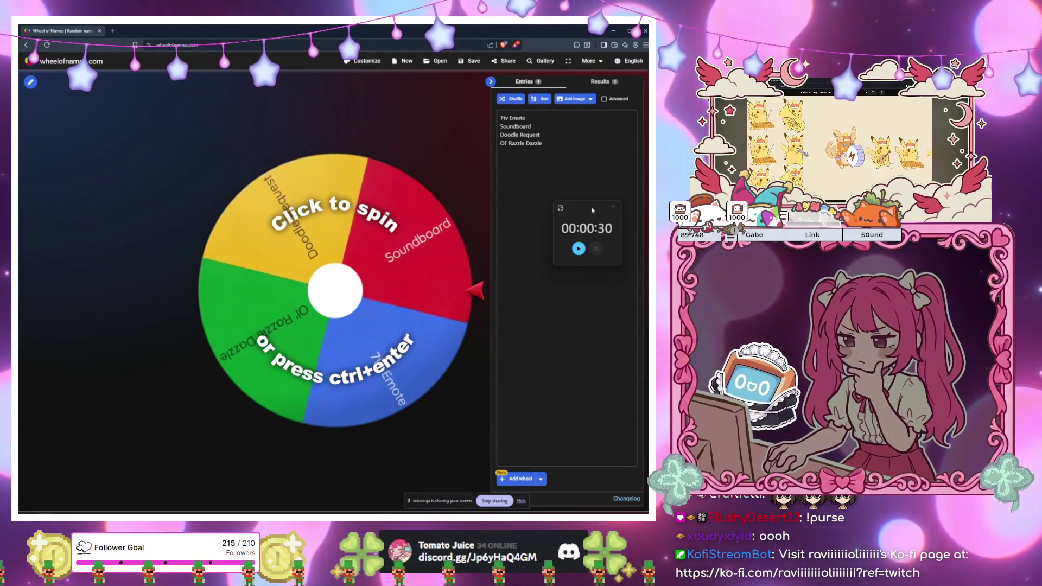
pyautogui.scroll(-3, 501, 304)
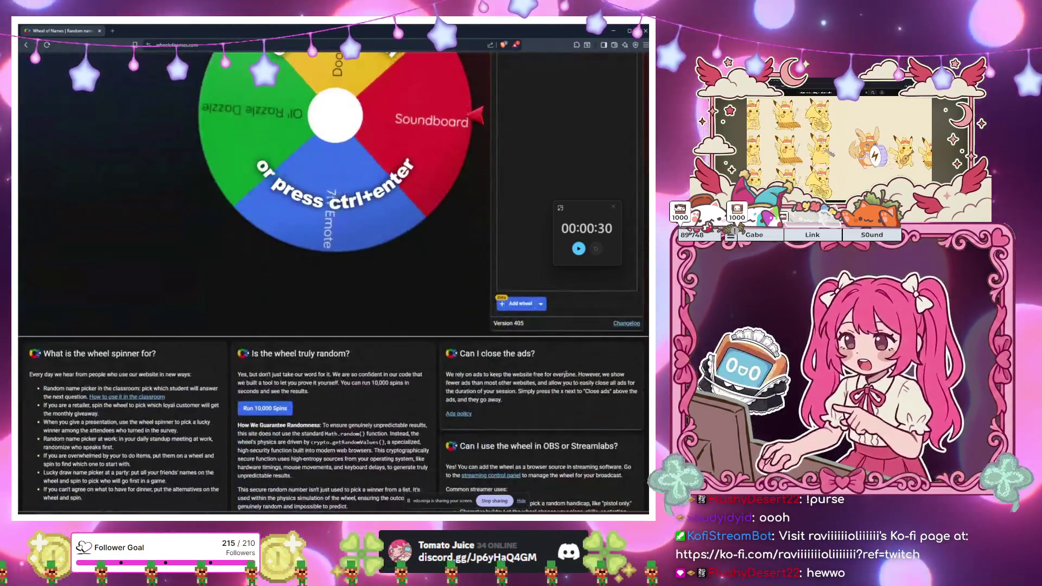
pyautogui.scroll(3, 571, 367)
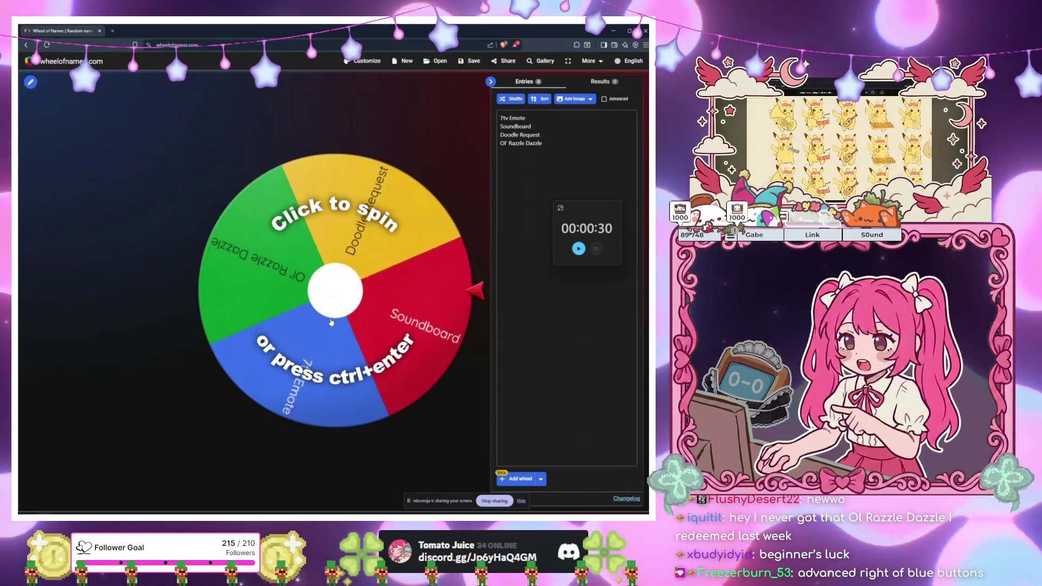
pyautogui.click(331, 322)
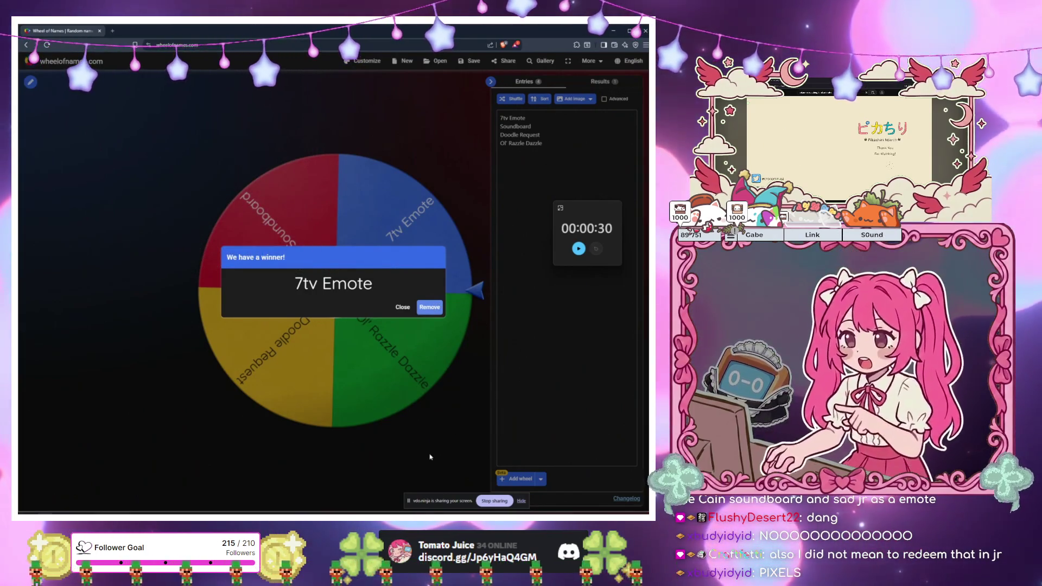
pyautogui.click(409, 307)
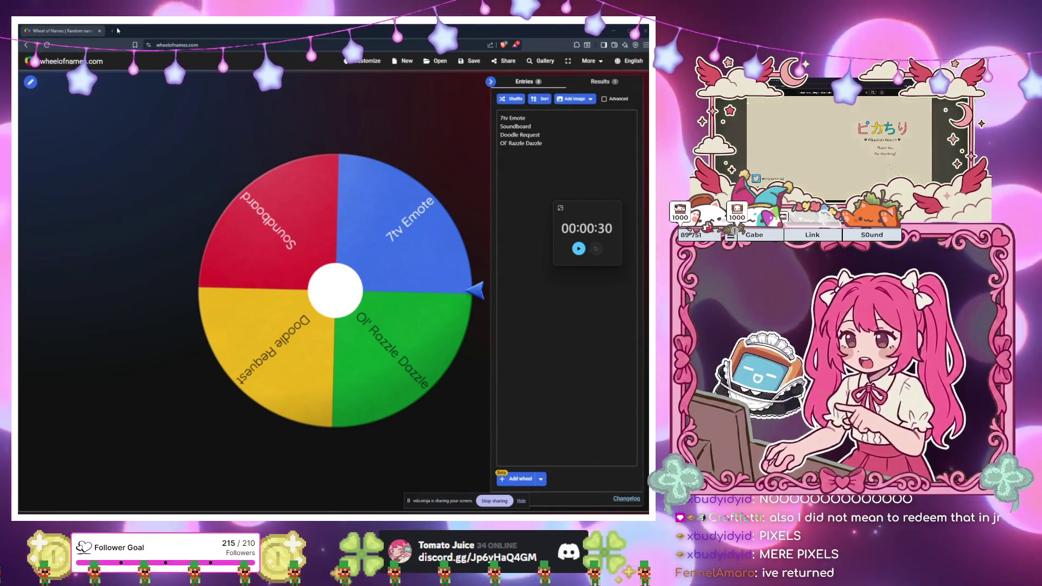
# Open the 7TV emotes page in a new tab, browse the emote grid, then return to Wheel of Names
pyautogui.hotkey('ctrl', 't')
pyautogui.write('7t')
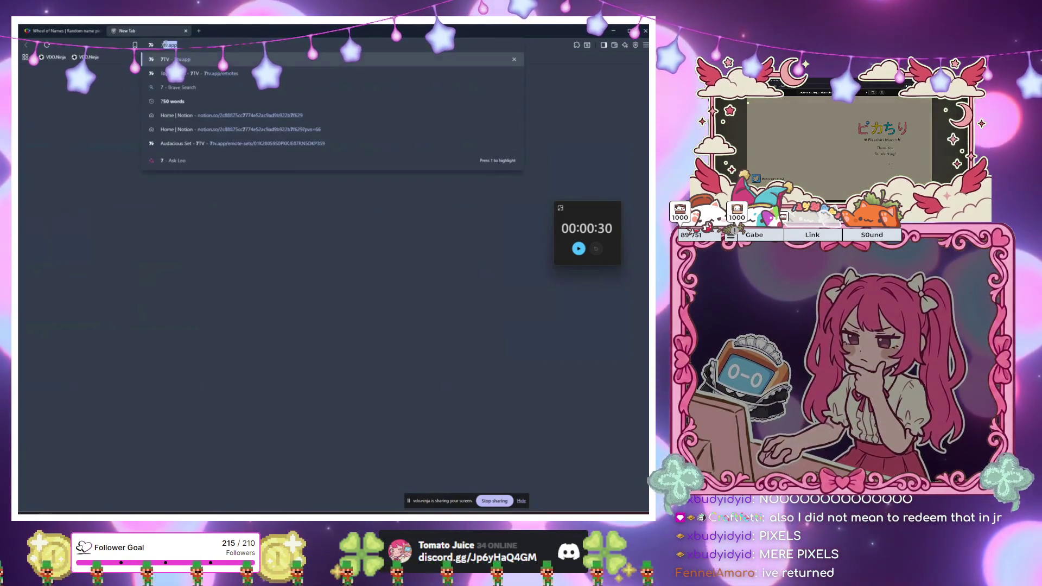
pyautogui.press('BackSpace')
pyautogui.press('BackSpace')
pyautogui.press('BackSpace')
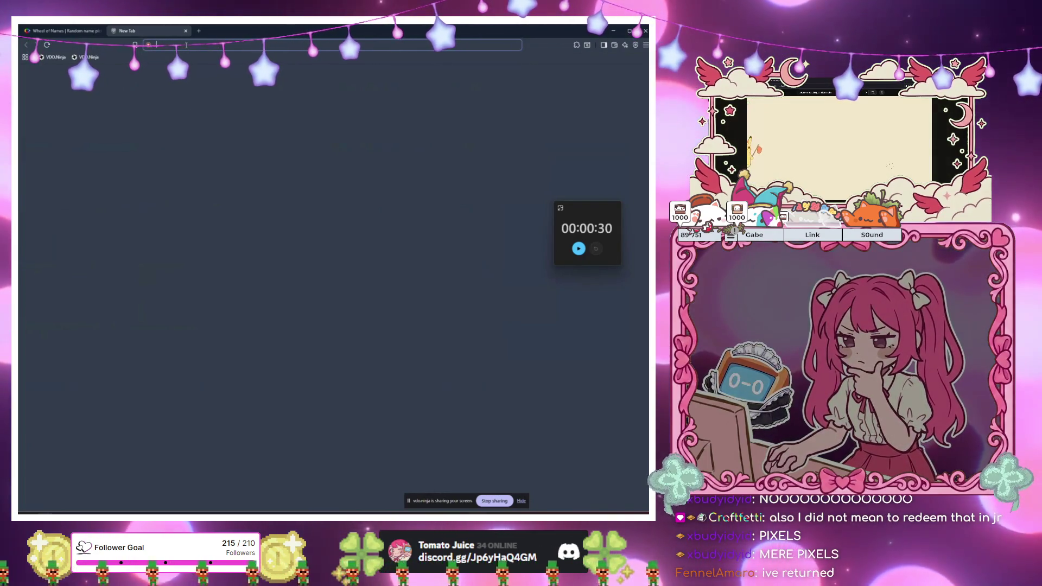
pyautogui.write('7tv.app/emotes')
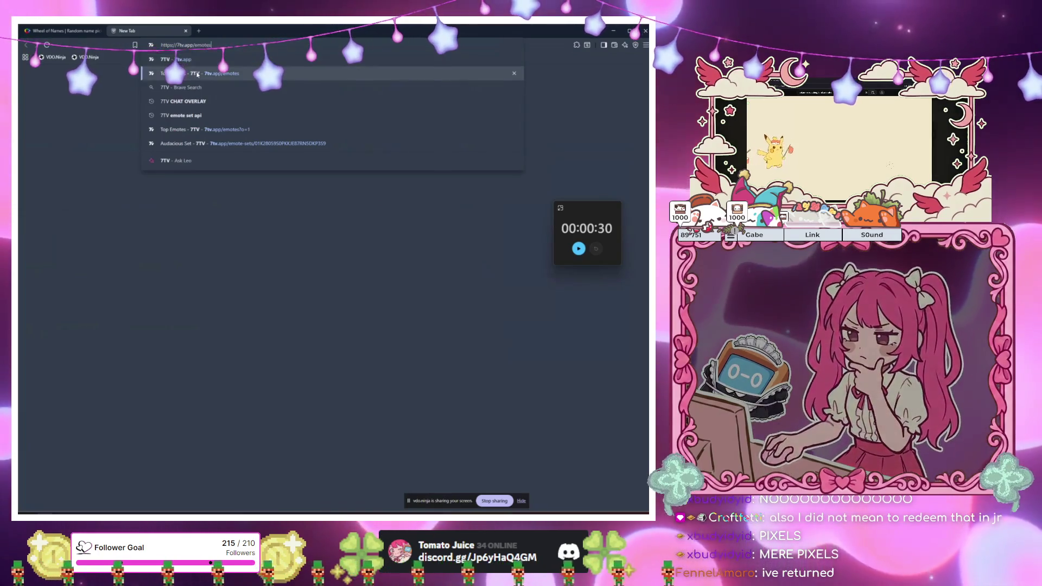
pyautogui.press('Return')
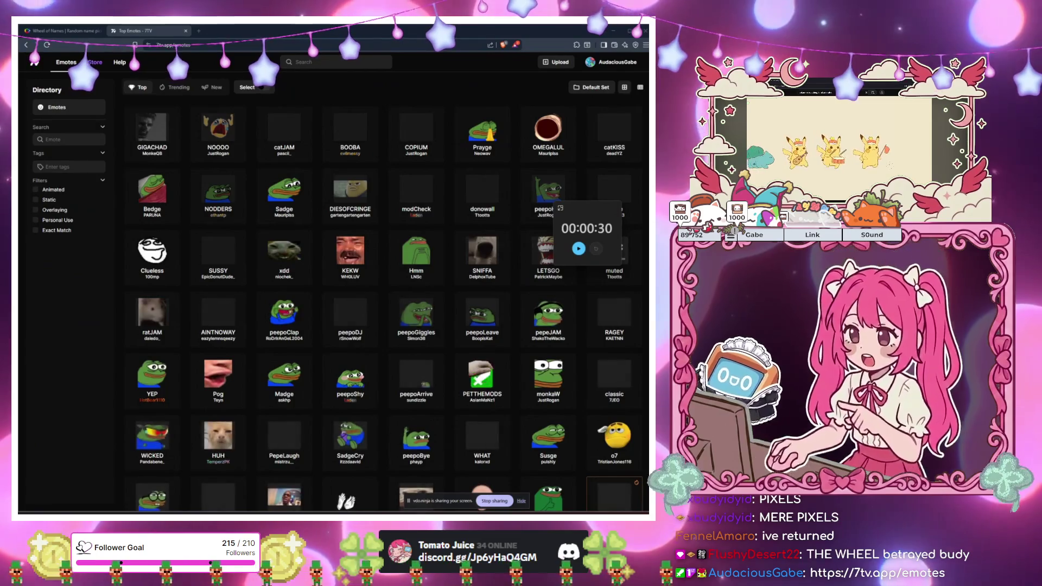
pyautogui.scroll(-5, 395, 325)
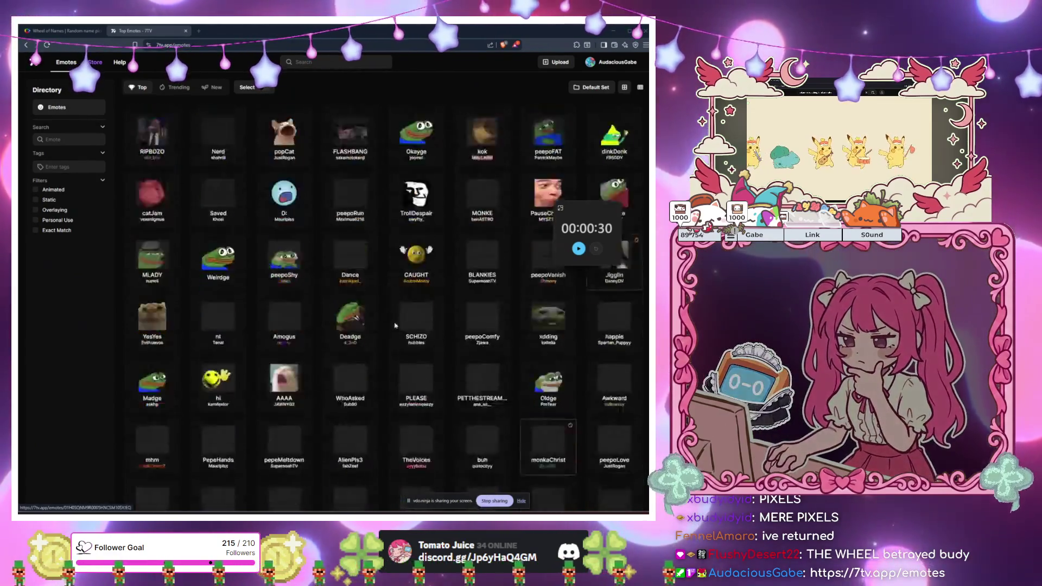
pyautogui.scroll(-3, 395, 325)
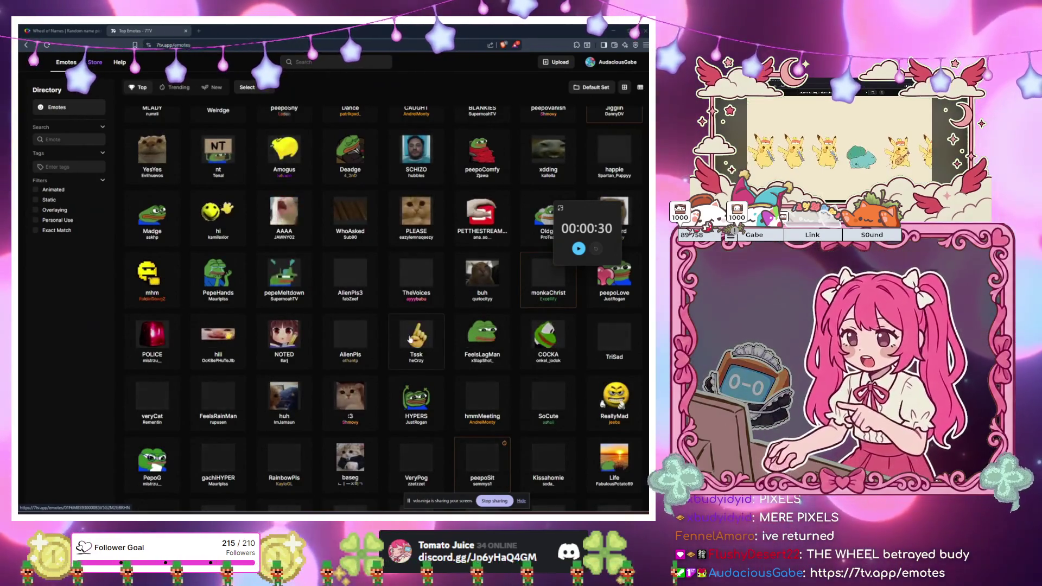
pyautogui.scroll(-3, 328, 294)
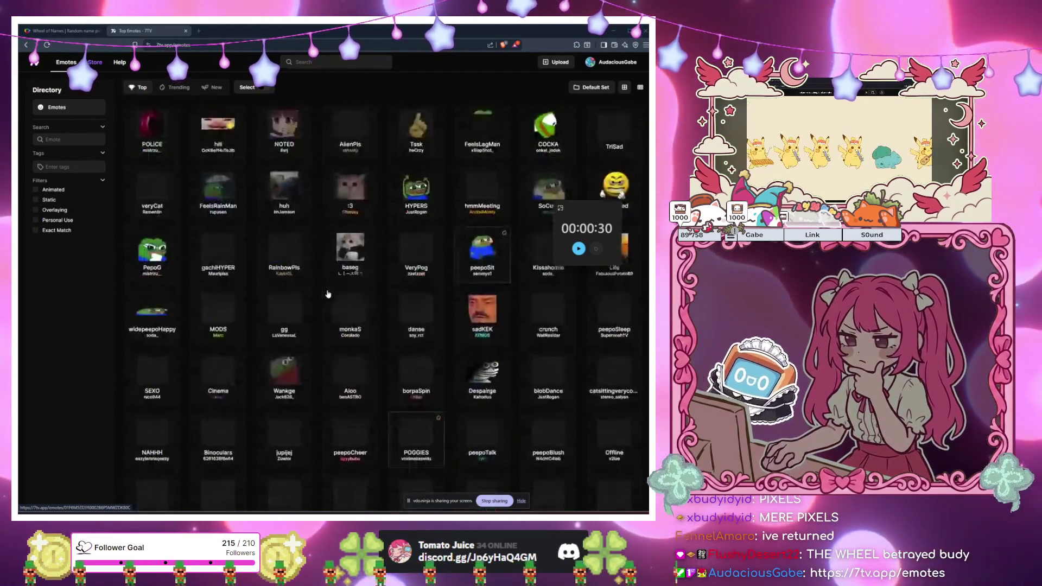
pyautogui.scroll(-5, 327, 294)
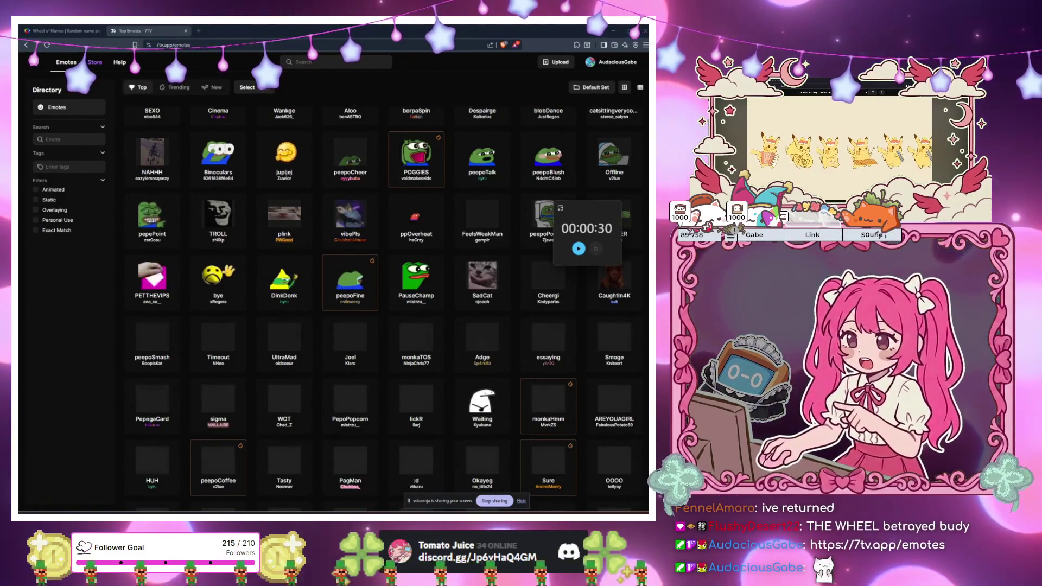
pyautogui.click(65, 31)
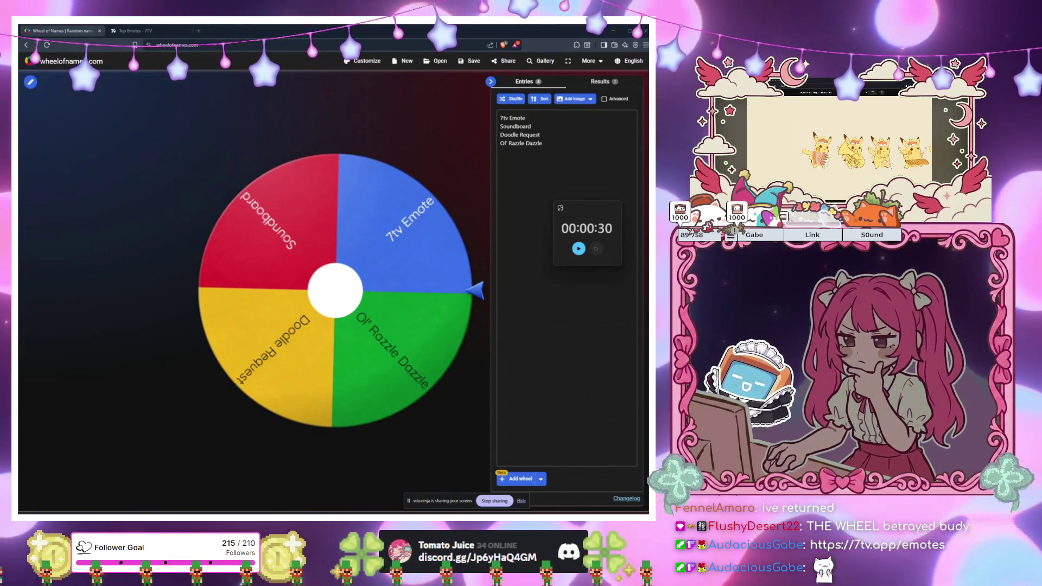
# Place the caret after the last wheel entry, then switch to the Godot script editor
pyautogui.click(565, 302)
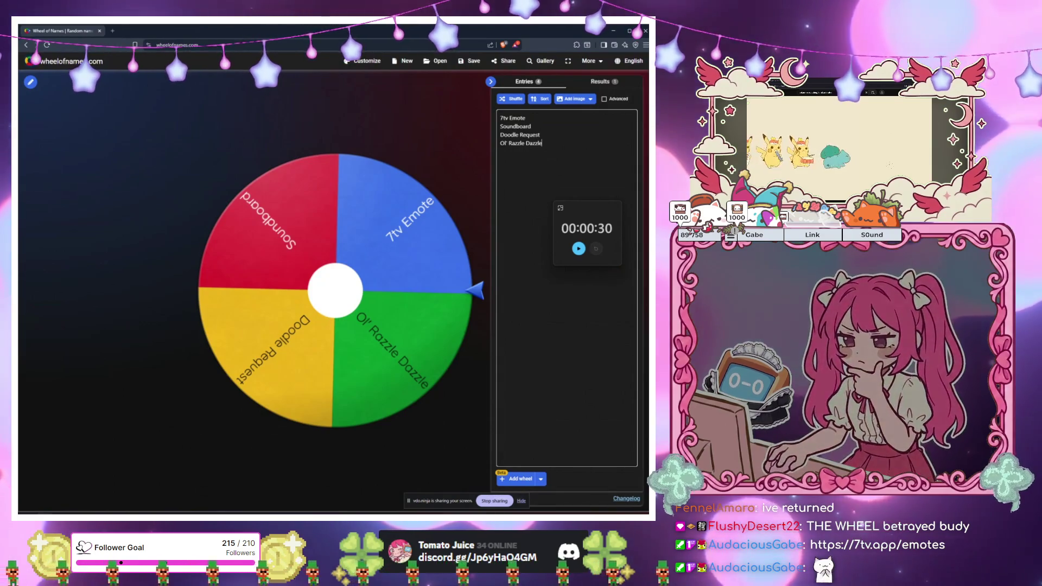
pyautogui.click(541, 372)
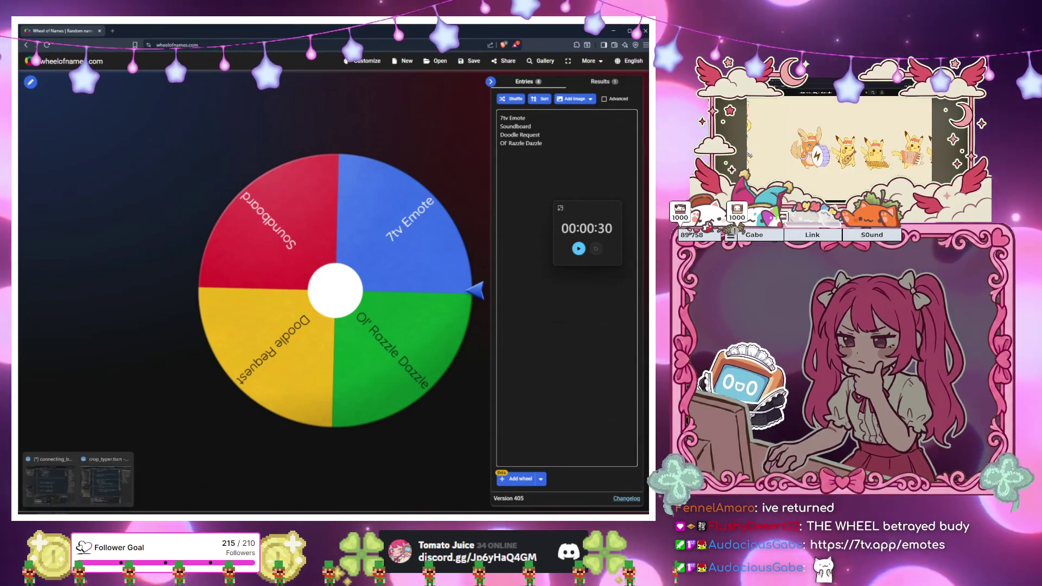
pyautogui.click(107, 488)
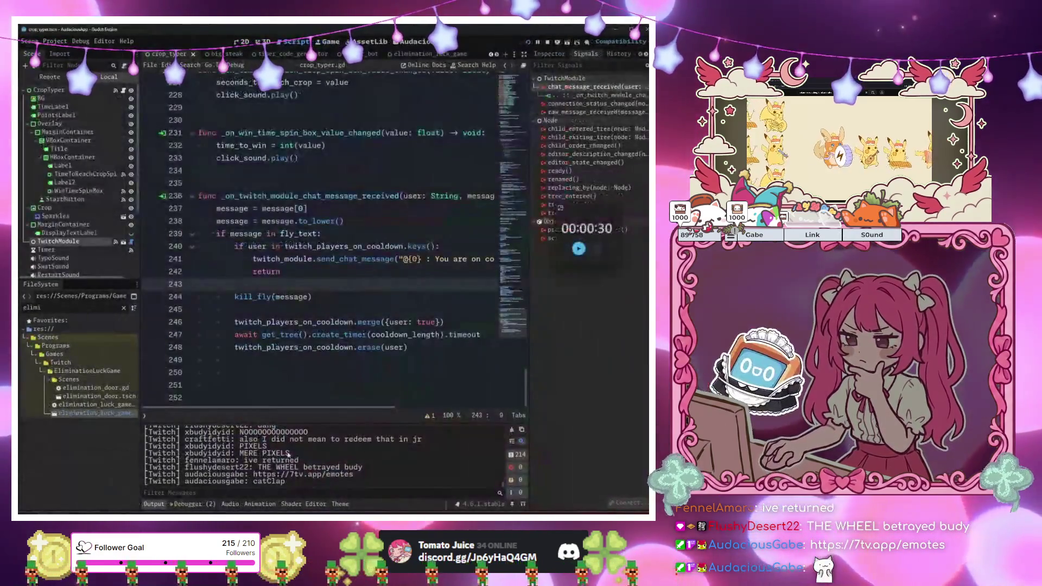
# Scroll the script up and run the project, closing and relaunching the game with F5
pyautogui.scroll(10, 418, 339)
pyautogui.scroll(15, 418, 338)
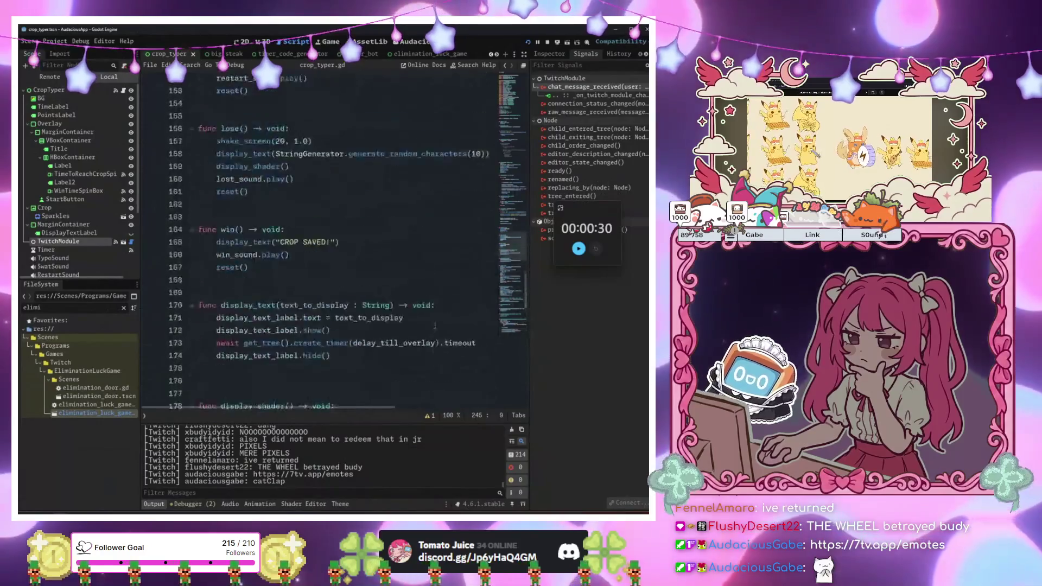
pyautogui.press('F5')
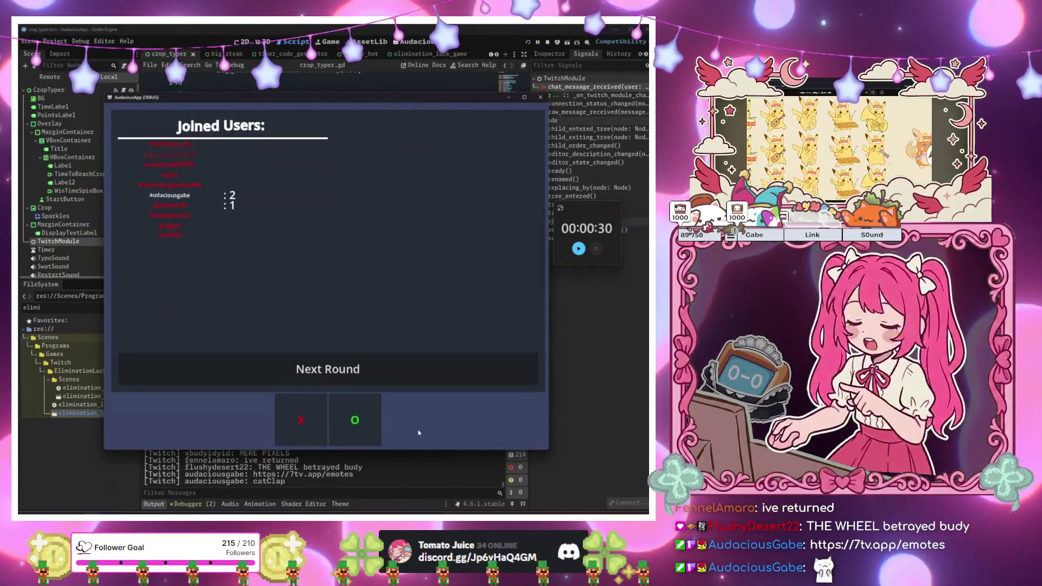
pyautogui.click(540, 97)
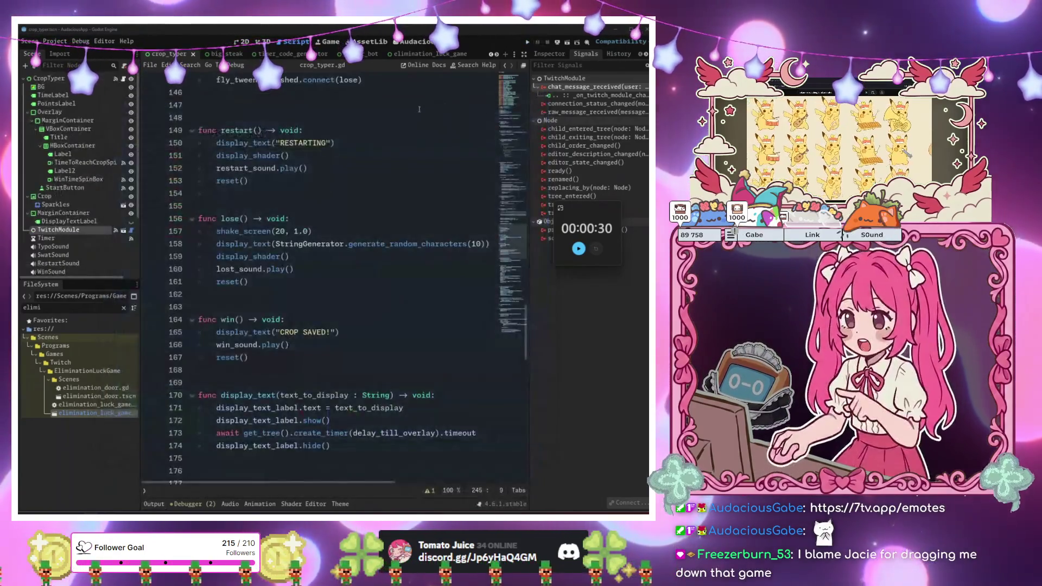
pyautogui.press('F5')
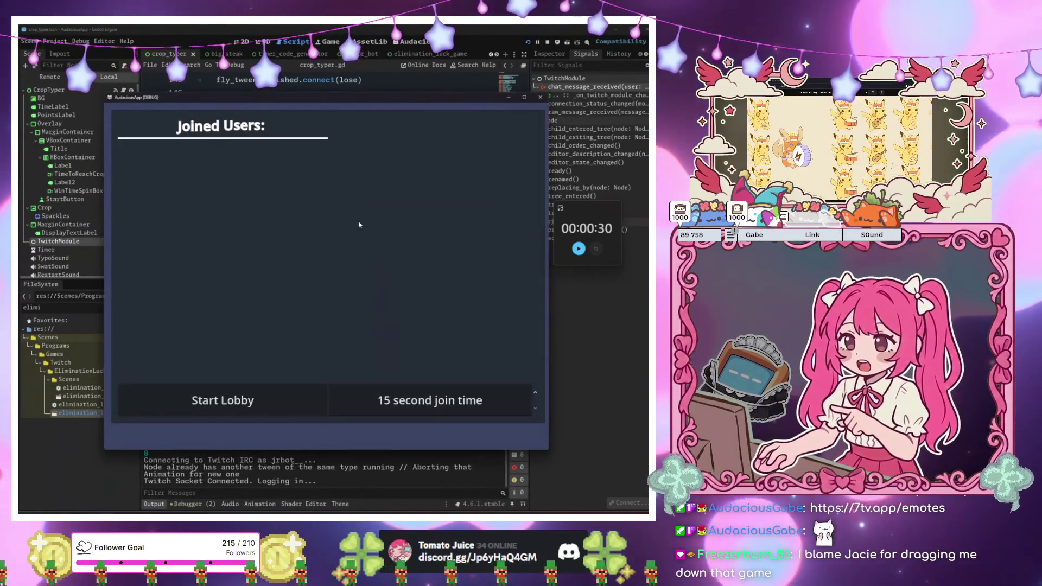
# Start the lobby, let seven chat users join, then expand the timer into the Clock window
pyautogui.click(269, 408)
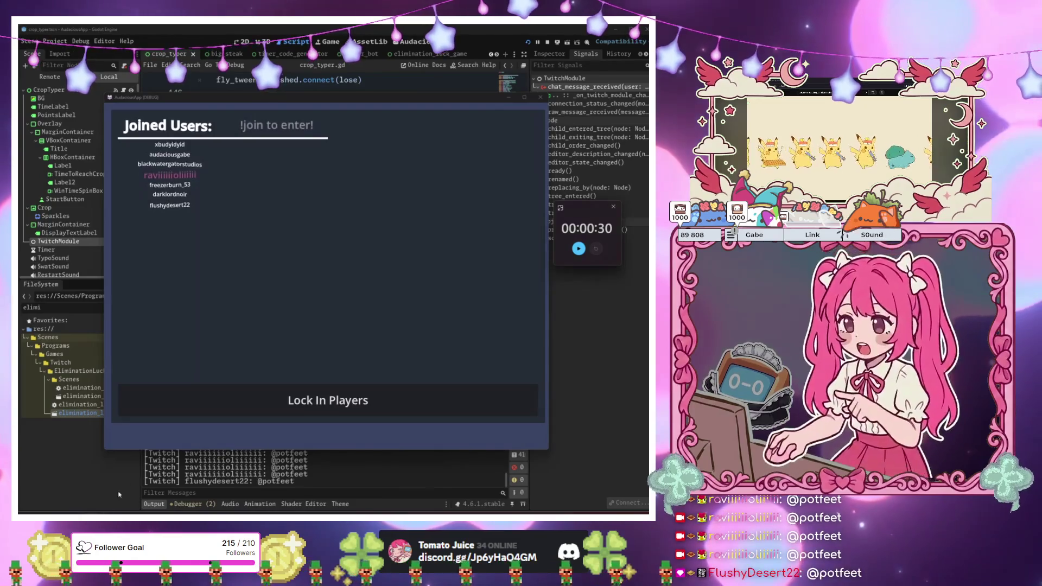
pyautogui.click(562, 209)
pyautogui.scroll(5, 335, 142)
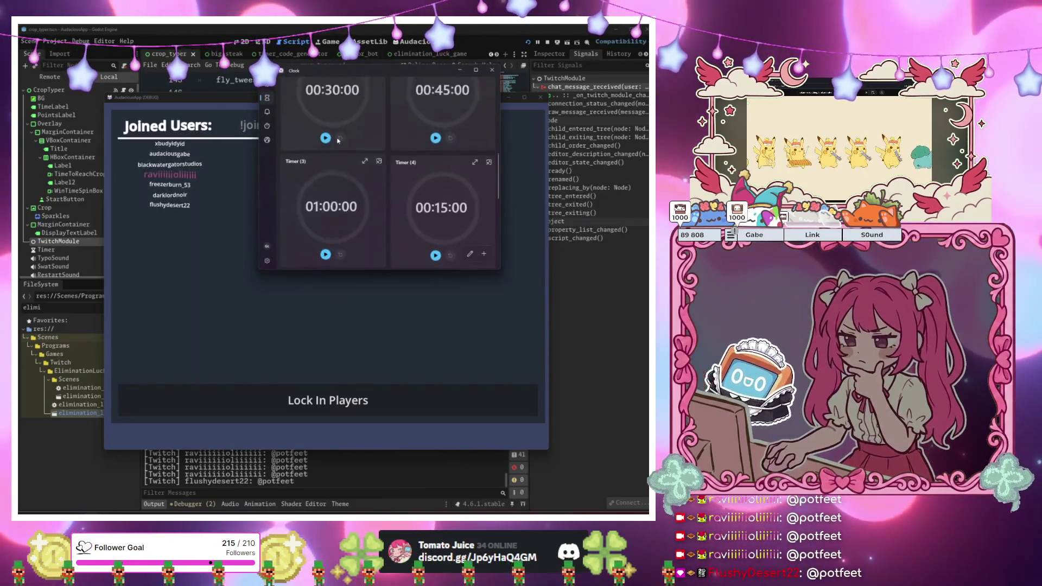
# Start the 1 min timer, move the Clock window aside, and bring the game lobby forward
pyautogui.click(326, 178)
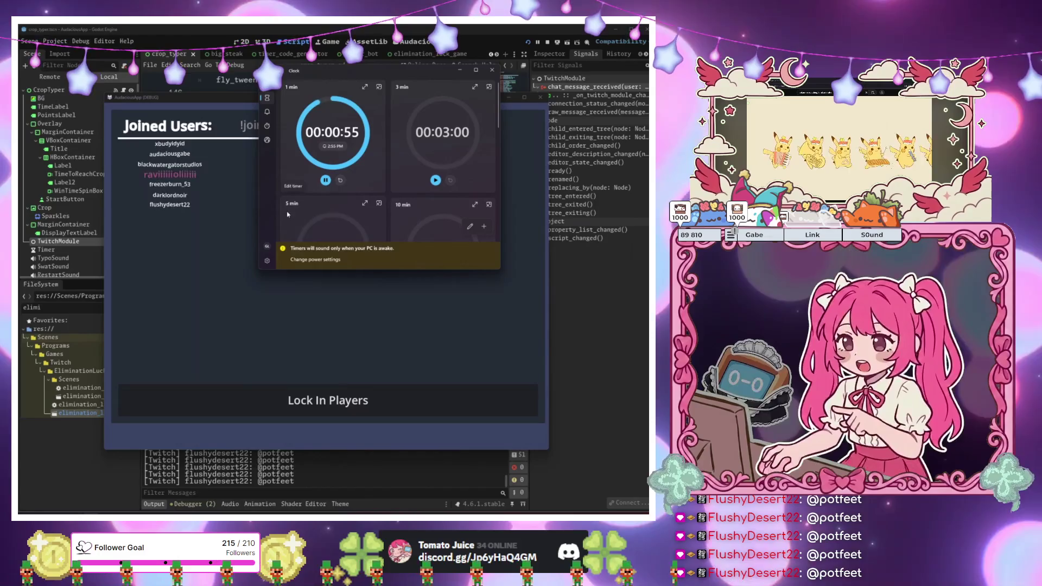
pyautogui.moveTo(302, 73)
pyautogui.mouseDown()
pyautogui.moveTo(372, 109)
pyautogui.moveTo(319, 125)
pyautogui.mouseUp()
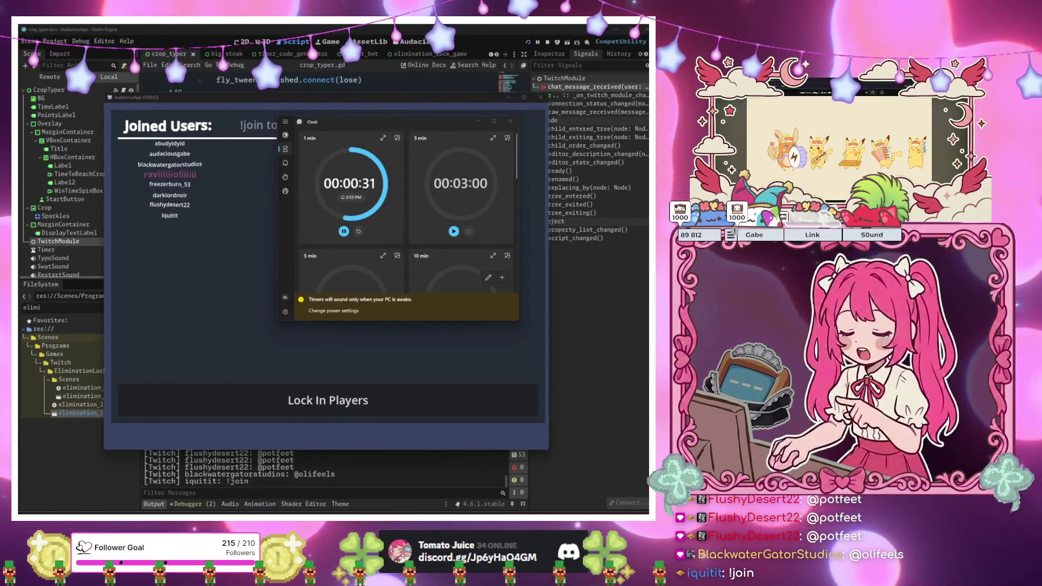
pyautogui.click(171, 322)
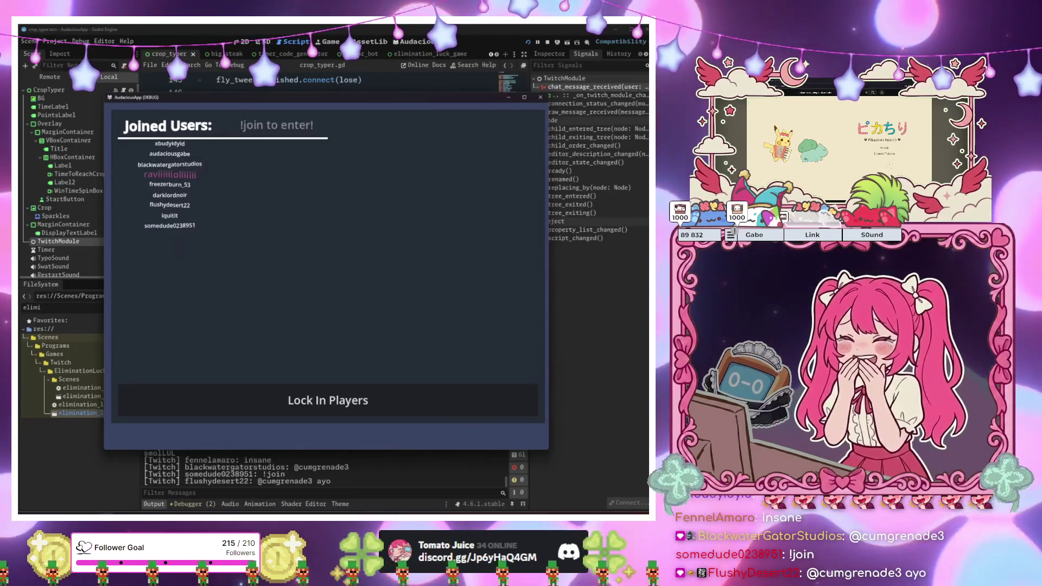
# Lock in the nine joined players, then reveal the doors once chat has picked
pyautogui.click(354, 402)
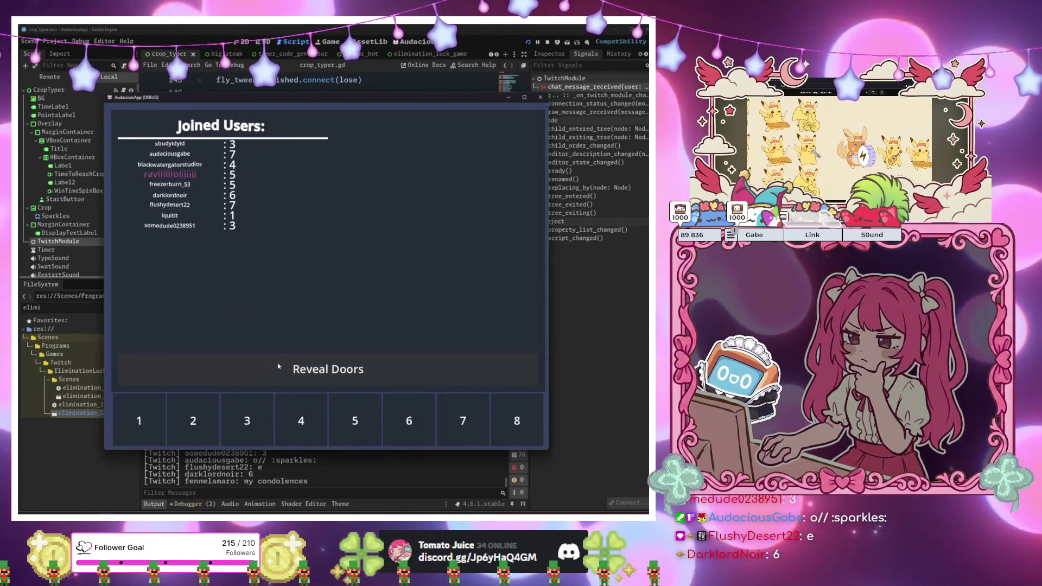
pyautogui.click(280, 367)
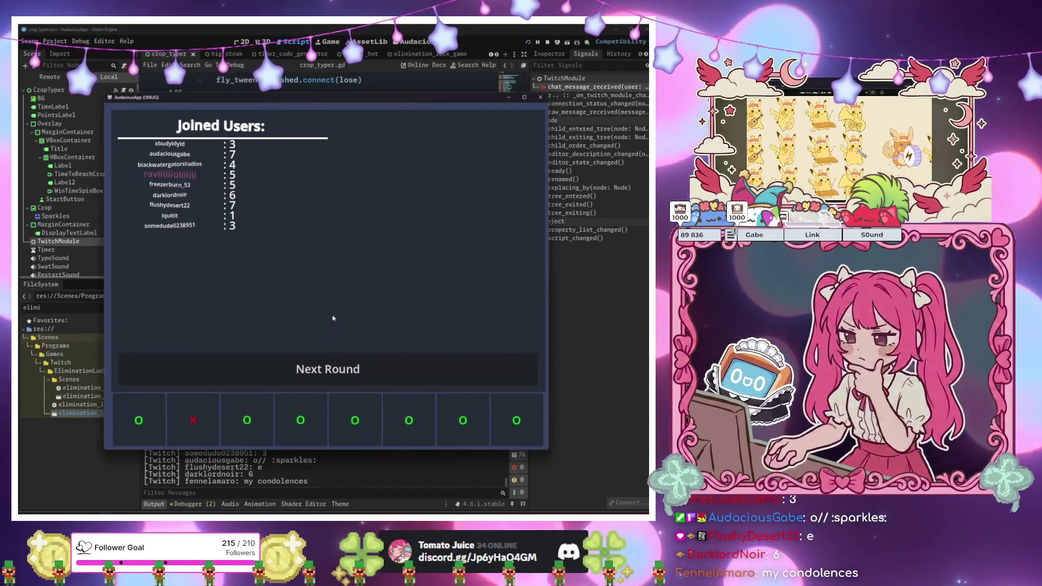
# Advance and reveal rounds until the six-door round shows door 3 as the X
pyautogui.click(286, 371)
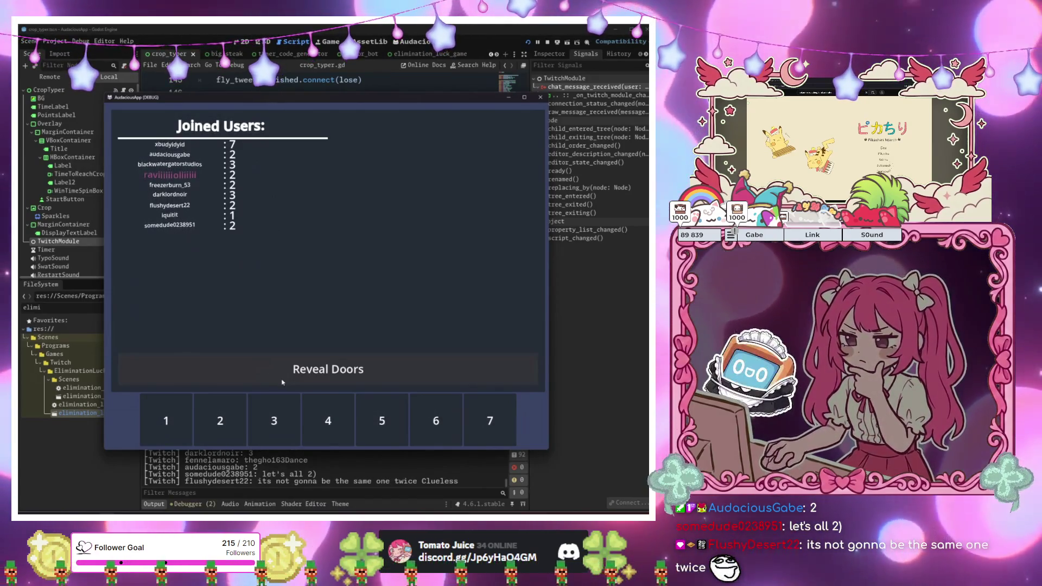
pyautogui.click(281, 380)
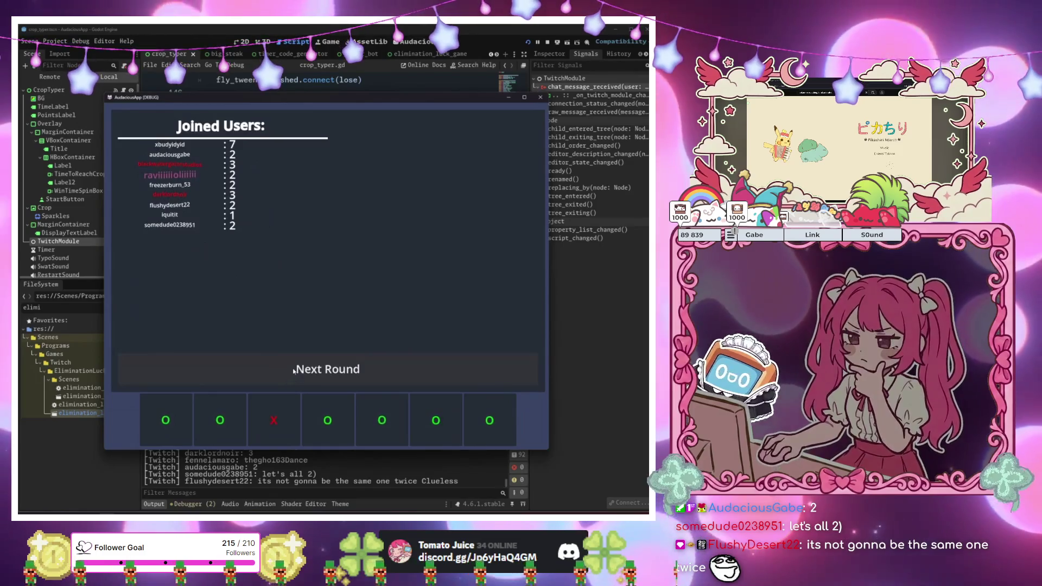
pyautogui.click(273, 366)
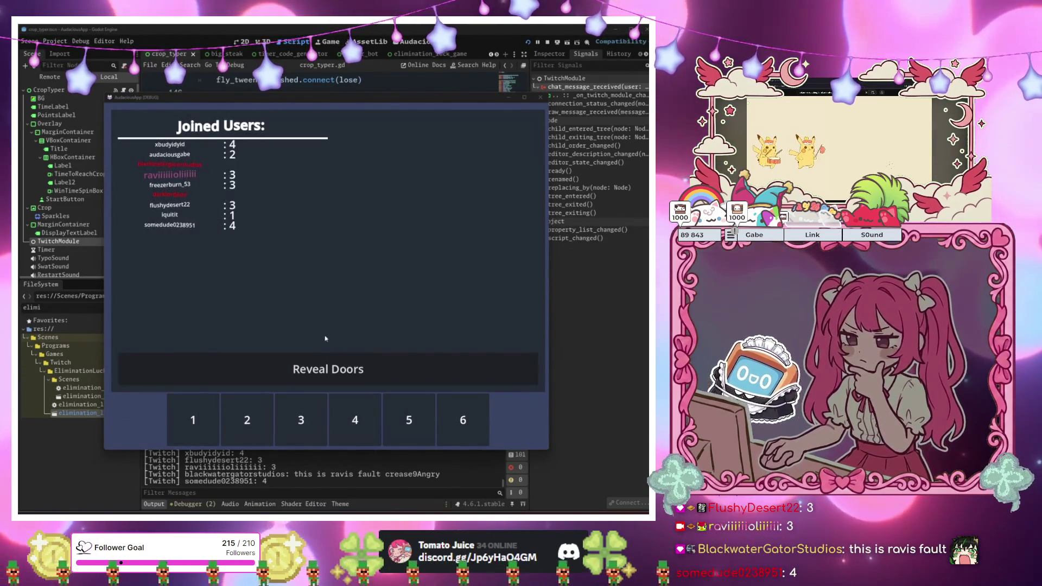
pyautogui.click(293, 379)
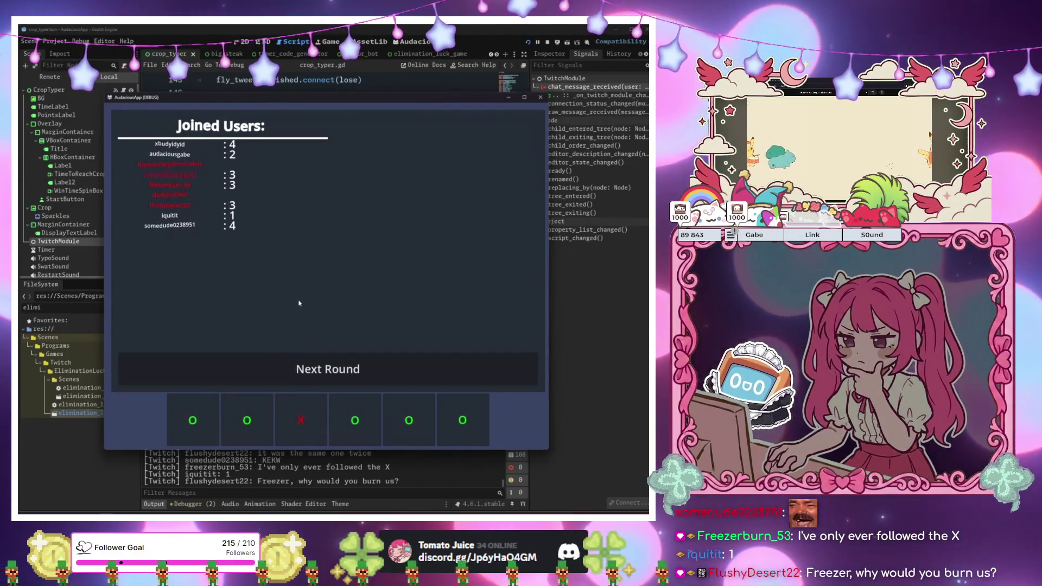
# Advance to the five-door round and reveal its door results
pyautogui.click(318, 377)
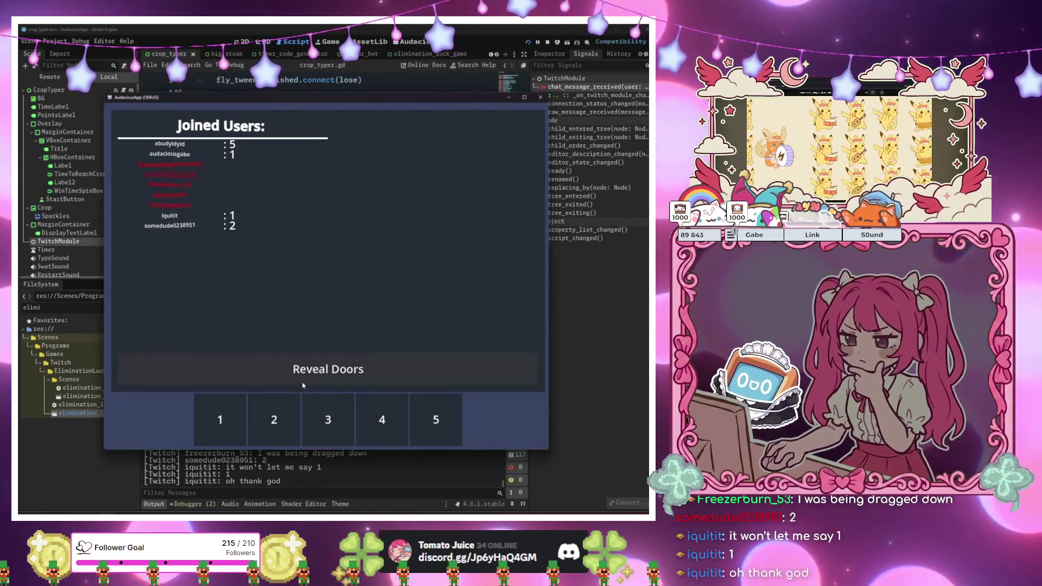
pyautogui.click(302, 385)
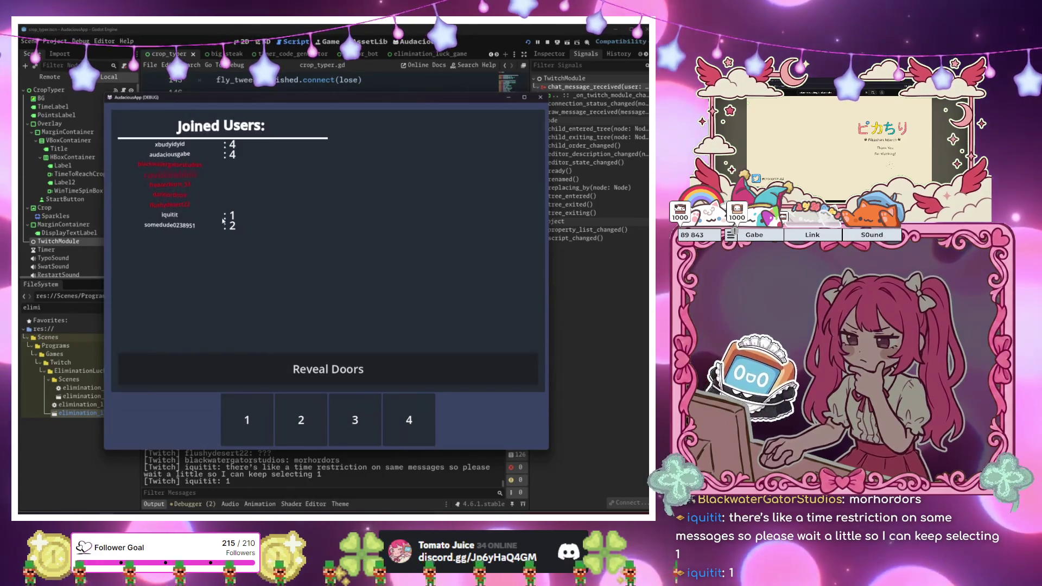
# Reveal the four-door round, exposing door 4 as the X with two players left
pyautogui.click(367, 370)
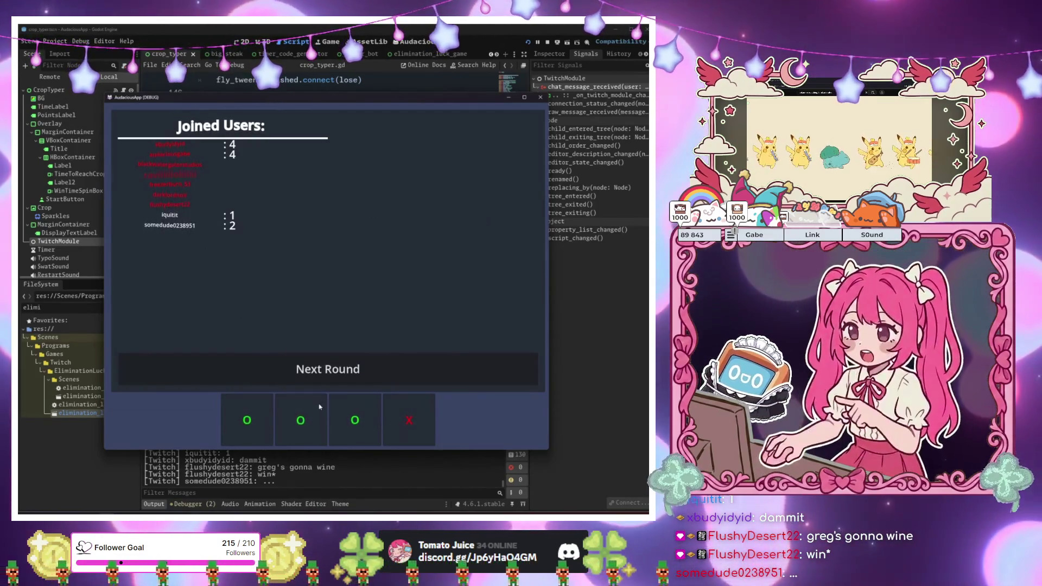
# Advance the door game to the next round with three doors
pyautogui.click(293, 377)
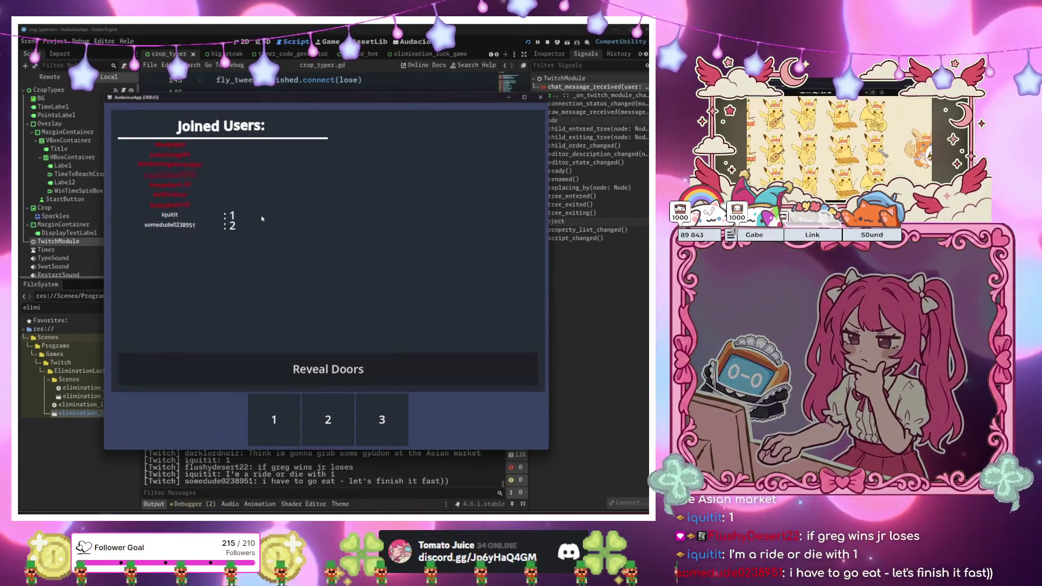
# Reveal the final three doors, with door 1 losing, and switch to the Wheel of Names window
pyautogui.click(378, 371)
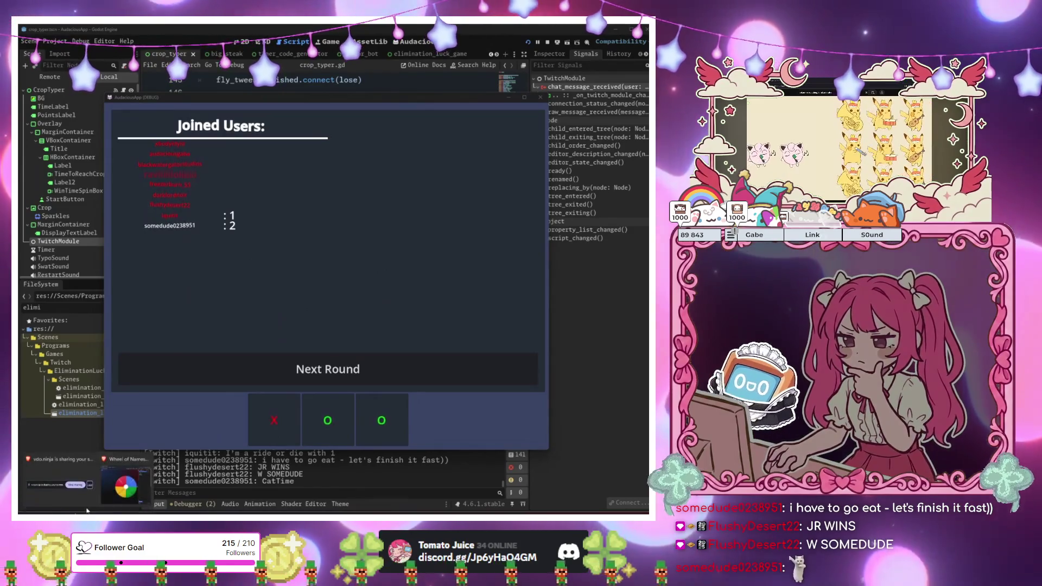
pyautogui.click(138, 484)
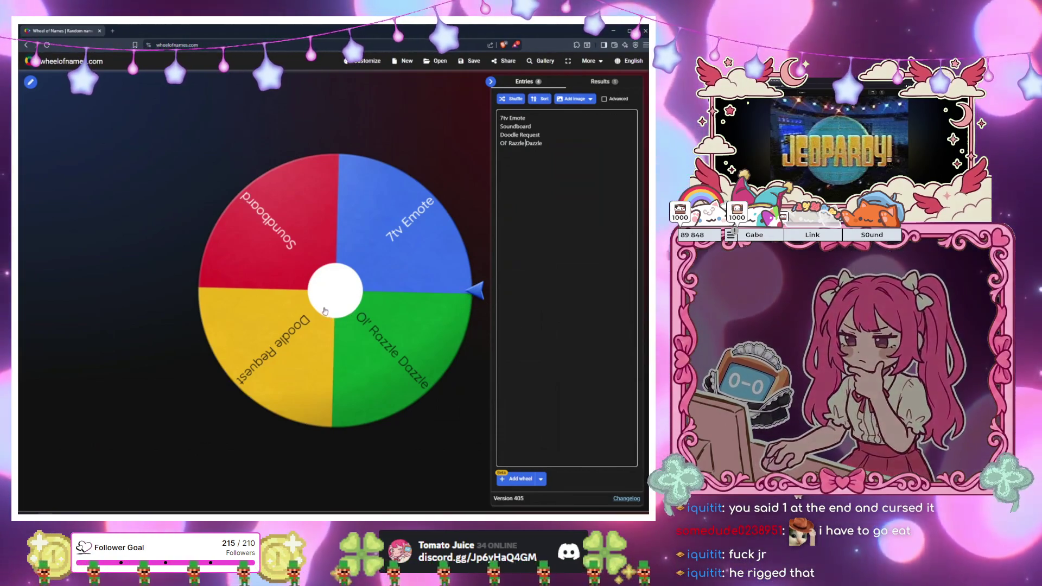
# Spin the four-entry wheel to pick a random winner
pyautogui.click(325, 312)
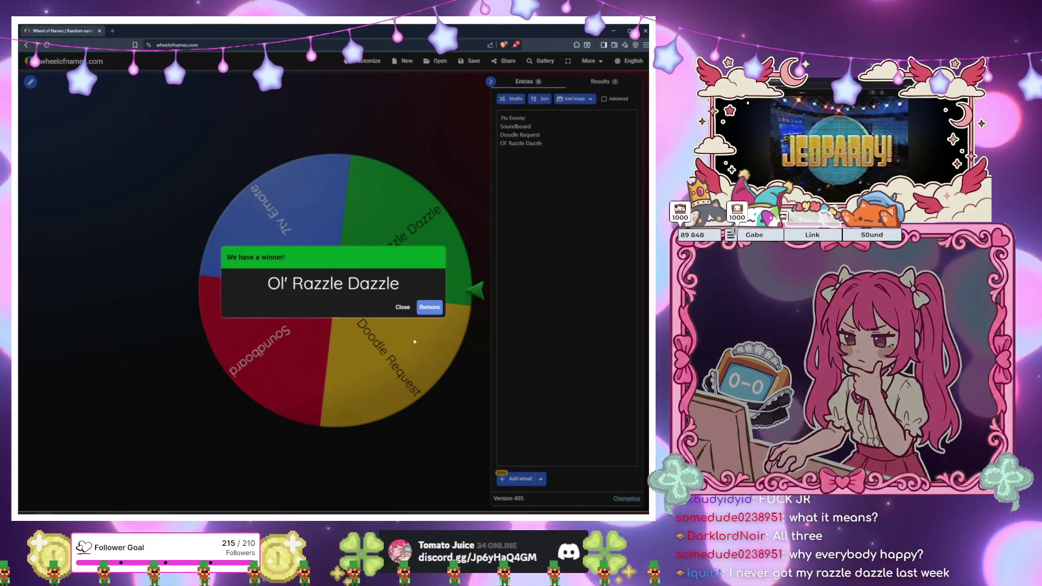
# Dismiss the winner announcement and return to the Godot editor
pyautogui.click(403, 308)
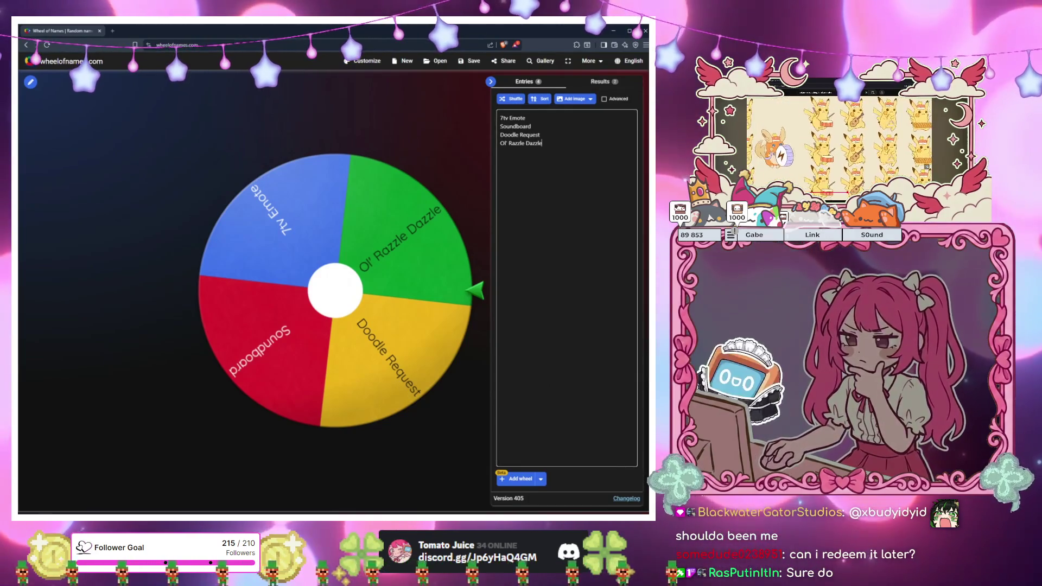
pyautogui.hotkey('alt', 'Tab')
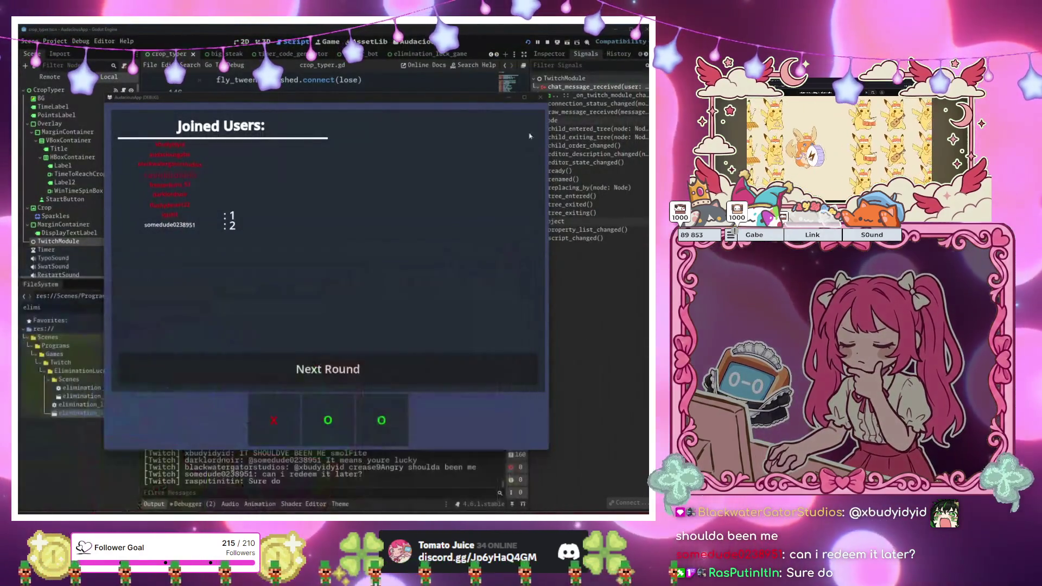
# Close the game's Joined Users window and review lines 171–174 of crop_typer.gd
pyautogui.click(539, 97)
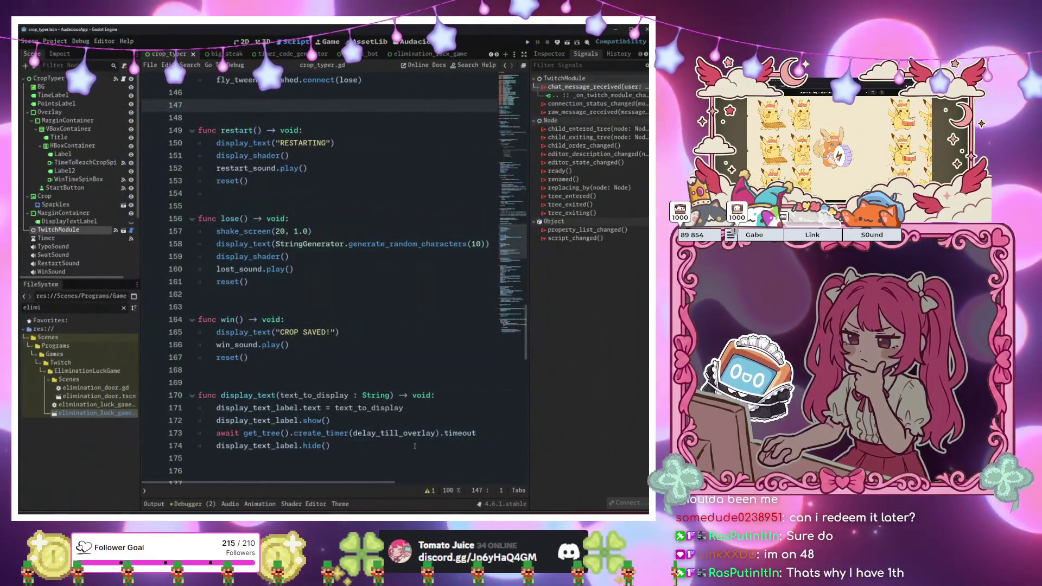
pyautogui.click(354, 442)
pyautogui.click(427, 412)
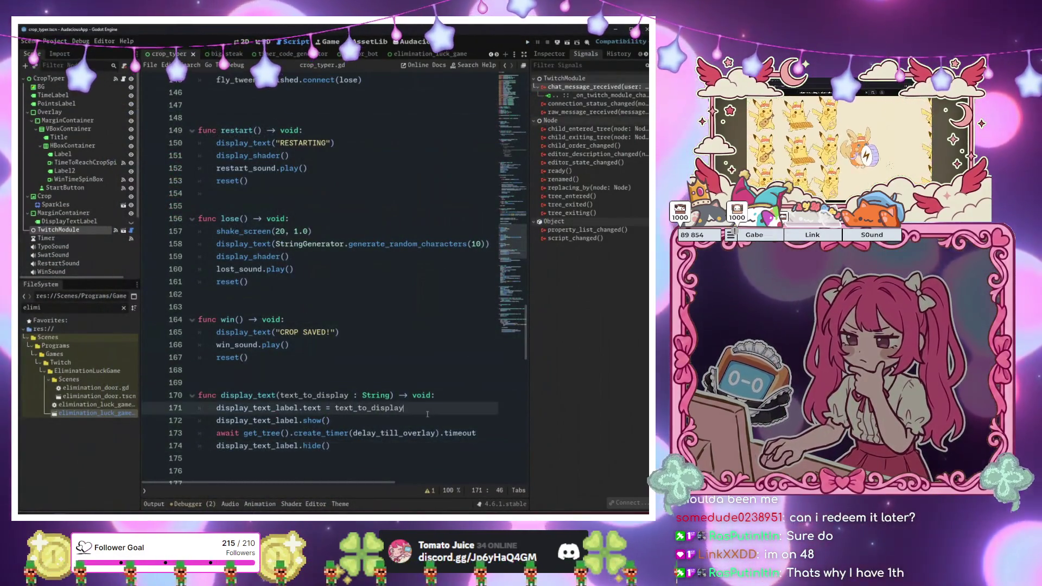
pyautogui.click(360, 422)
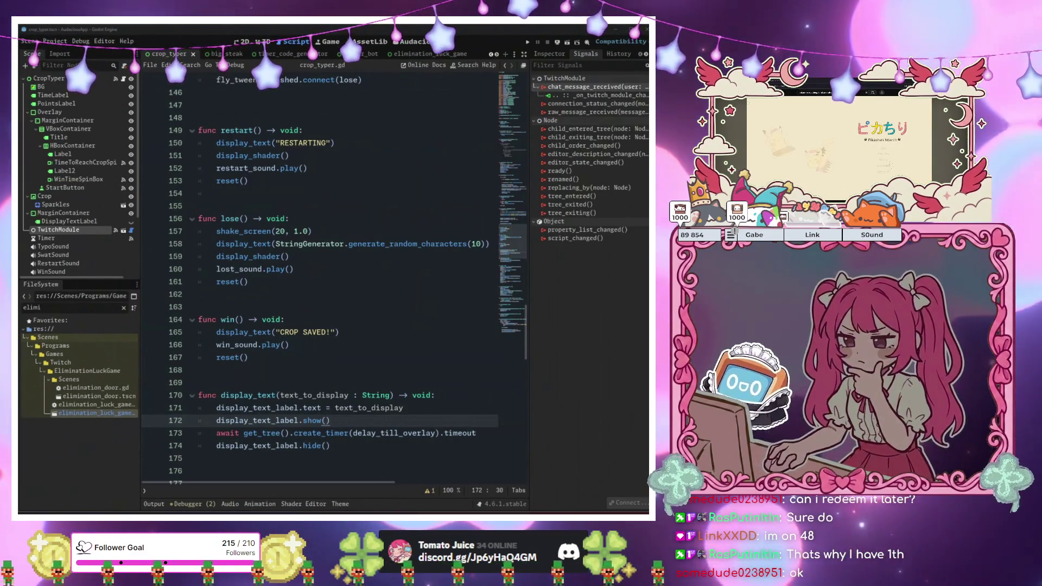
pyautogui.press('Left')
pyautogui.press('Left')
pyautogui.press('Left')
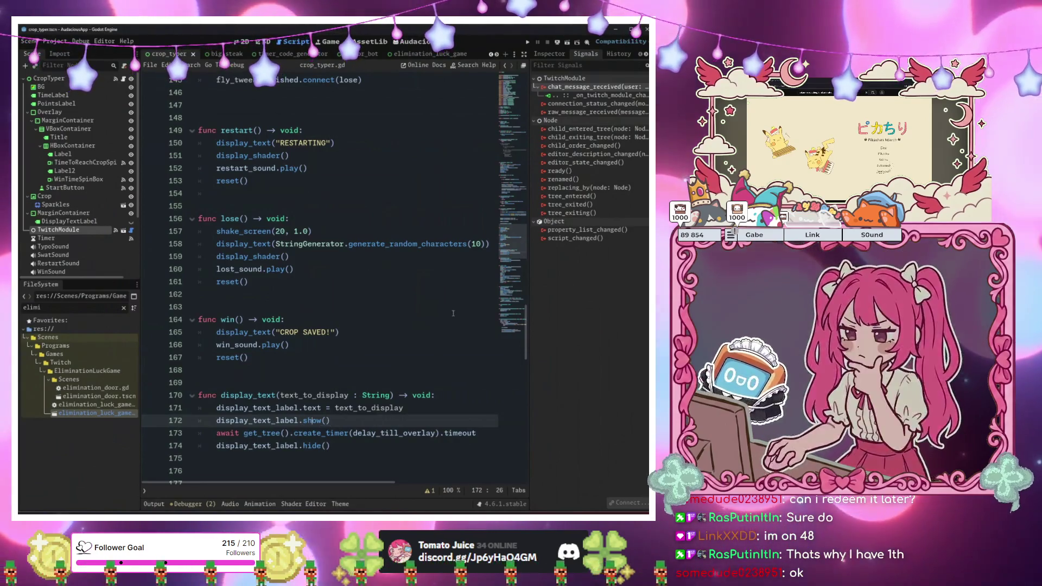
# Check lines 169–175 around display_text, then switch to the connecting_buttons project
pyautogui.click(316, 383)
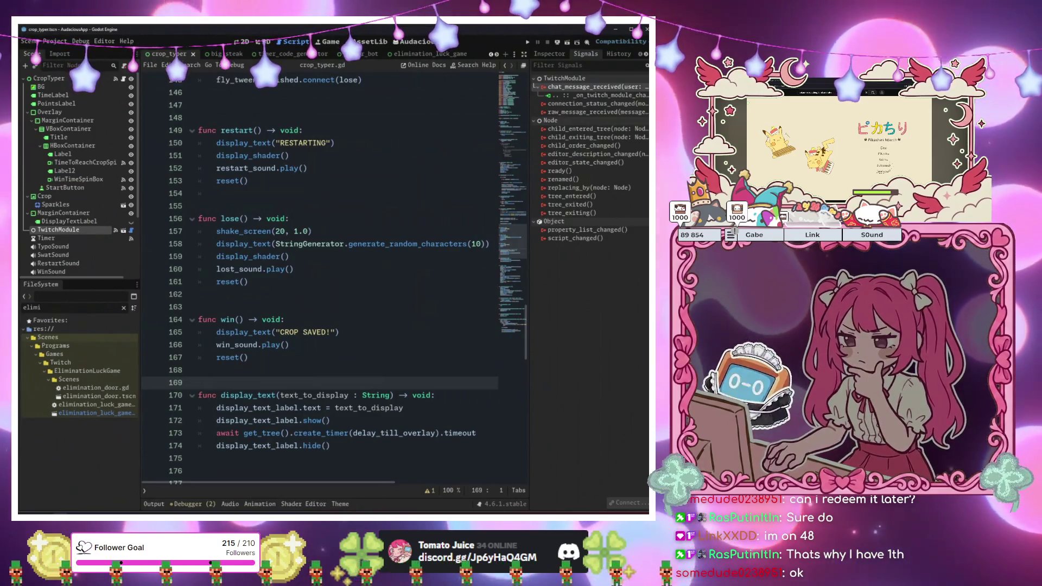
pyautogui.click(369, 458)
pyautogui.scroll(-5, 369, 393)
pyautogui.scroll(-14, 369, 393)
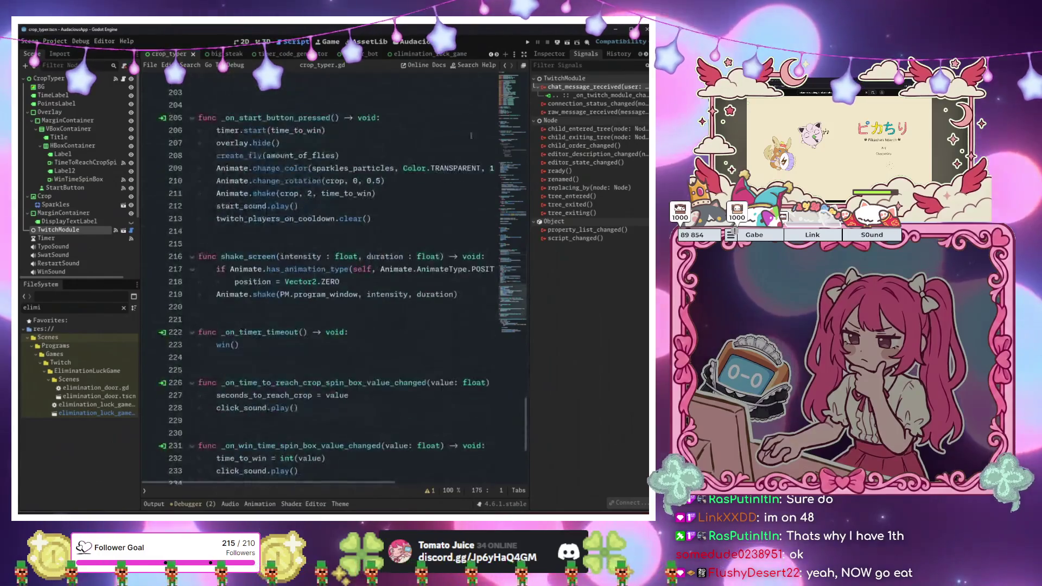
pyautogui.click(613, 30)
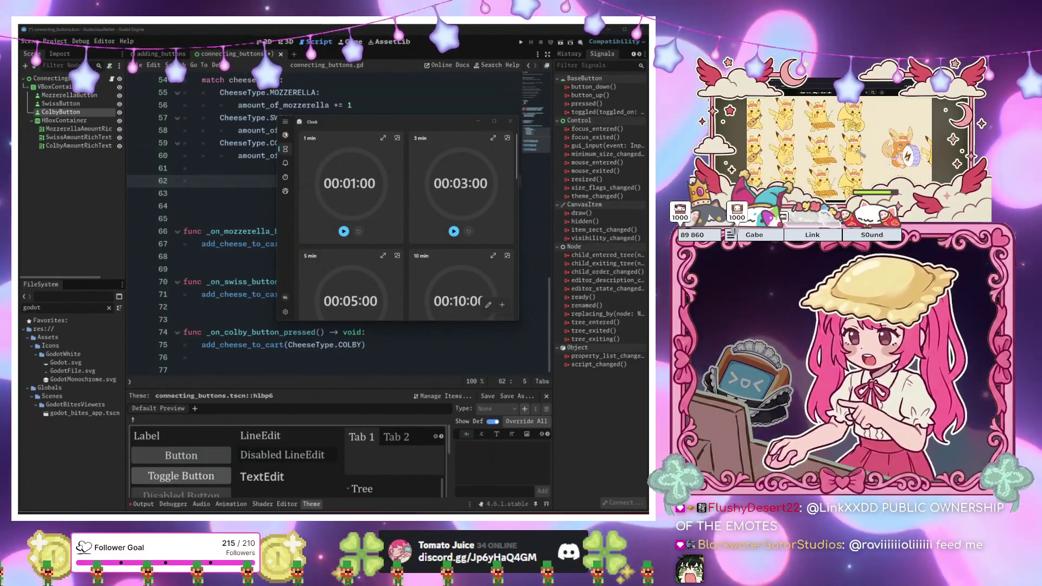
# Tidy the blank lines after the match block in add_cheese_to_cart
pyautogui.click(335, 206)
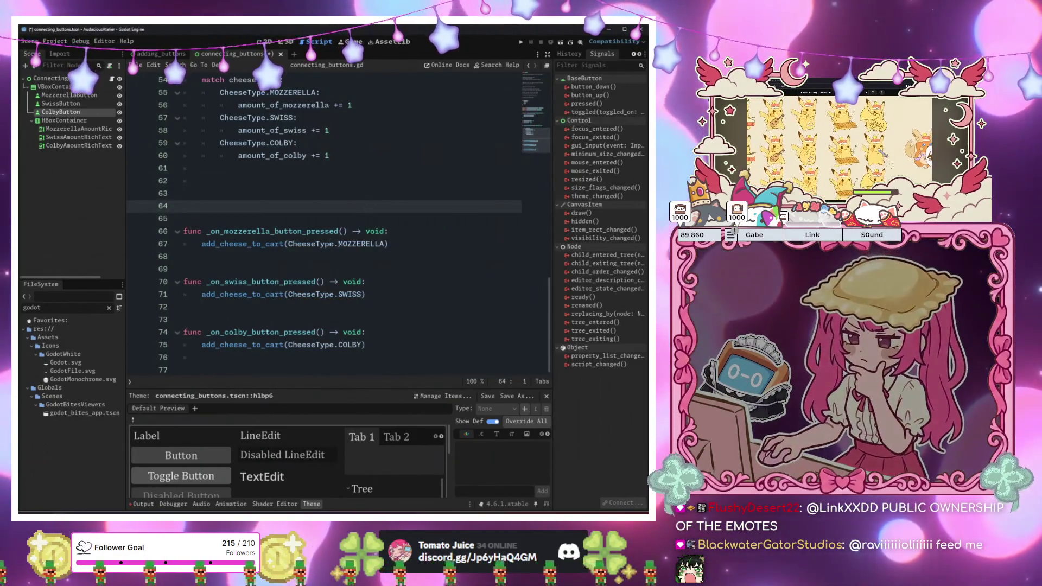
pyautogui.scroll(2, 337, 250)
pyautogui.press('BackSpace')
pyautogui.press('BackSpace')
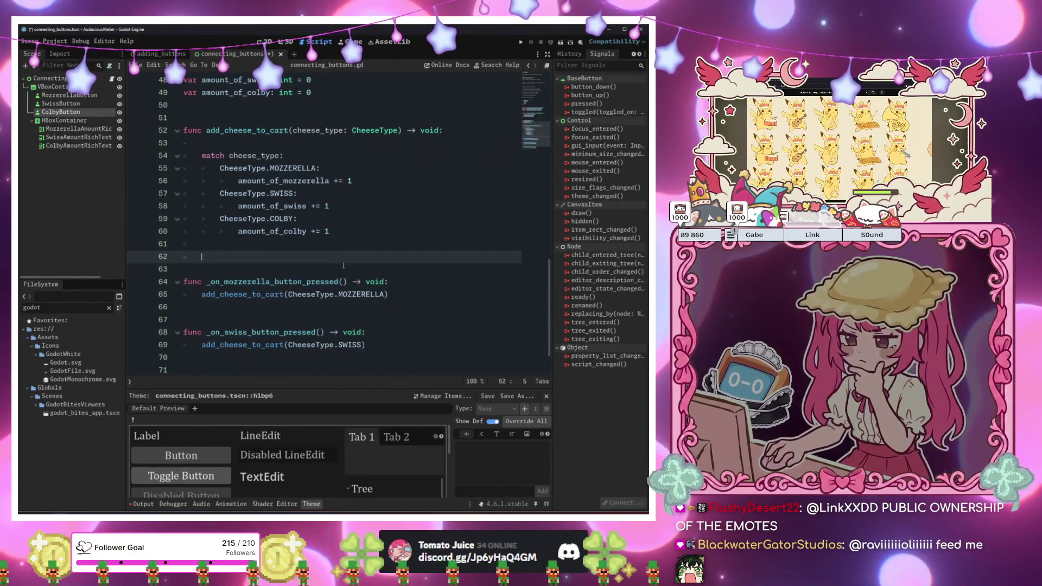
pyautogui.click(376, 246)
pyautogui.click(373, 256)
pyautogui.press('Down')
pyautogui.press('Down')
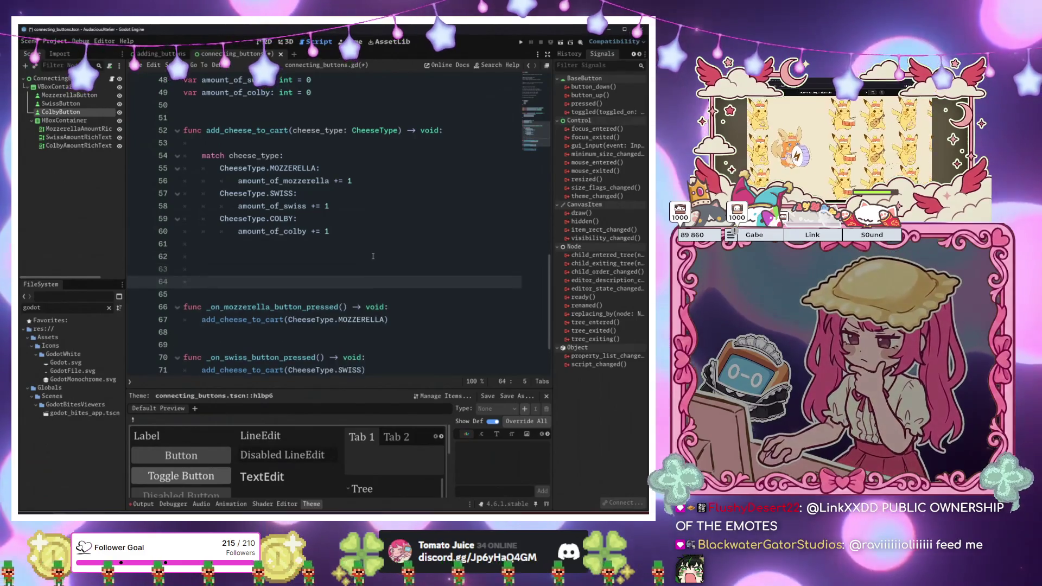
pyautogui.press('Up')
pyautogui.press('Up')
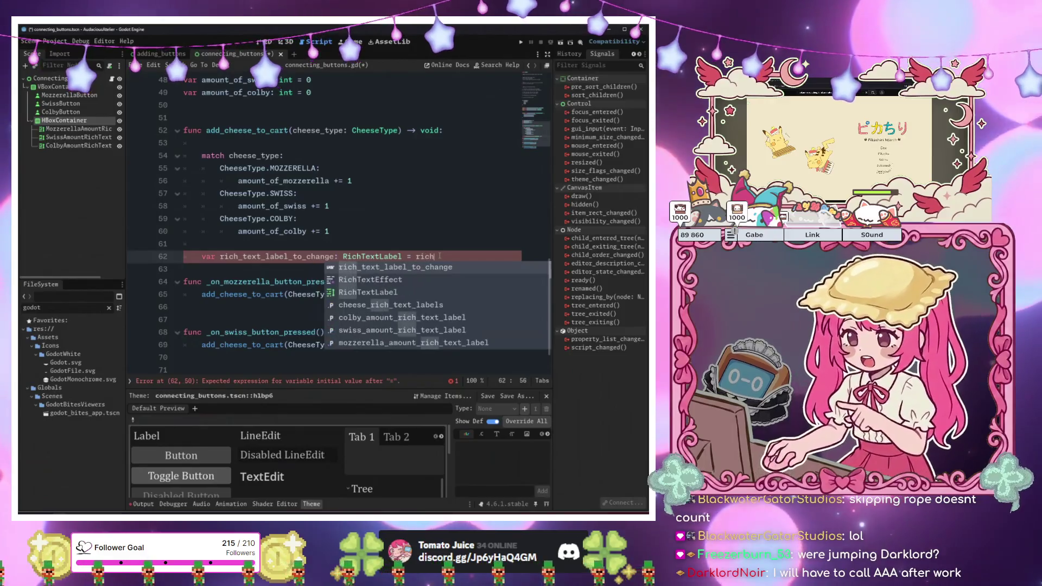
# Assign cheese_rich_text_labels[cheese_type] to the new label variable and save the script
pyautogui.press('Down')
pyautogui.press('Down')
pyautogui.press('Down')
pyautogui.press('Return')
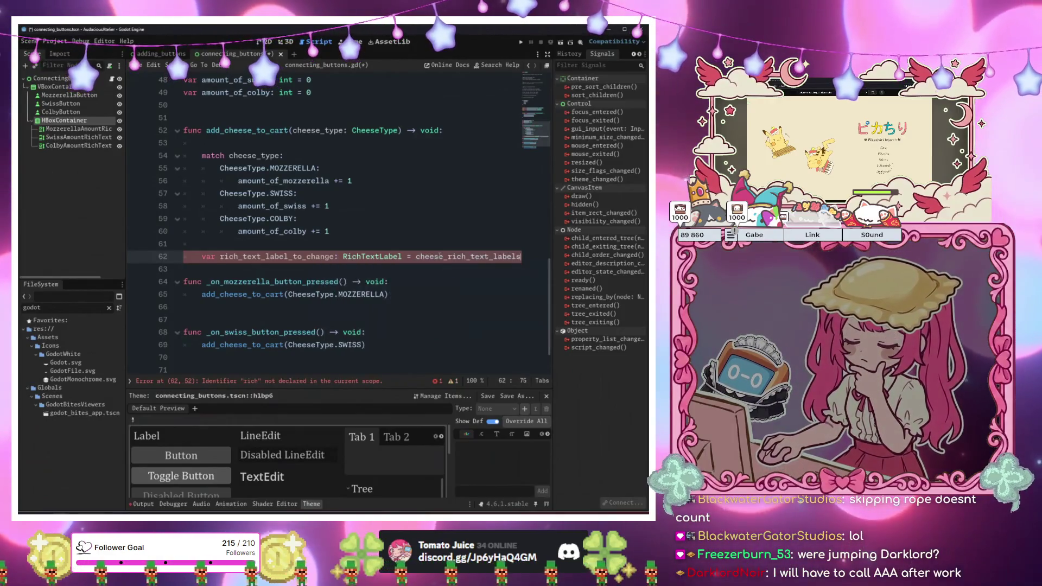
pyautogui.write('[cheese_type')
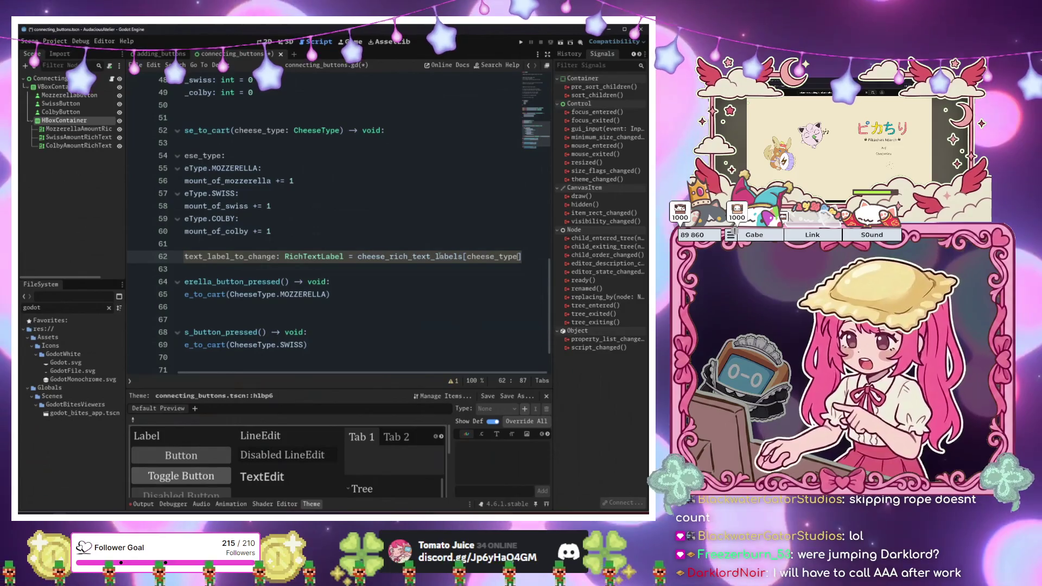
pyautogui.click(287, 267)
pyautogui.hotkey('ctrl', 's')
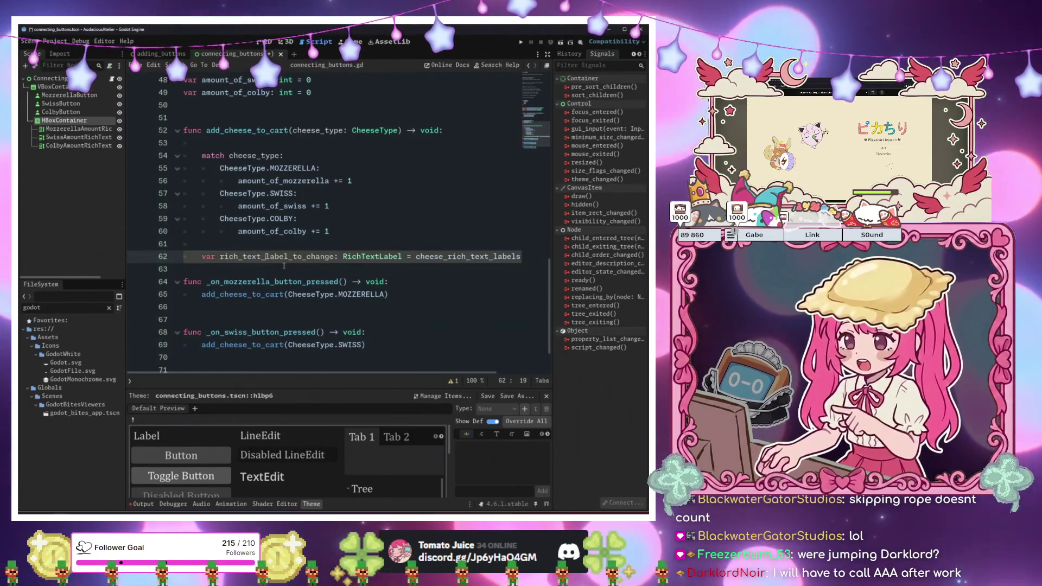
# Add an indented line starting with rich_text_label_to_change
pyautogui.press('Return')
pyautogui.press('Return')
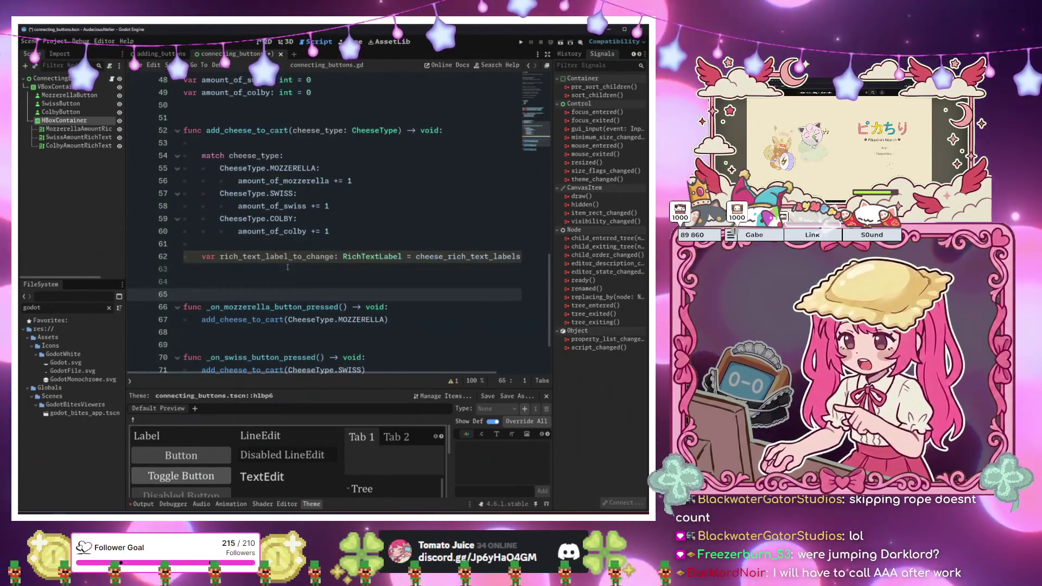
pyautogui.press('Up')
pyautogui.press('Tab')
pyautogui.write('ric')
pyautogui.press('Return')
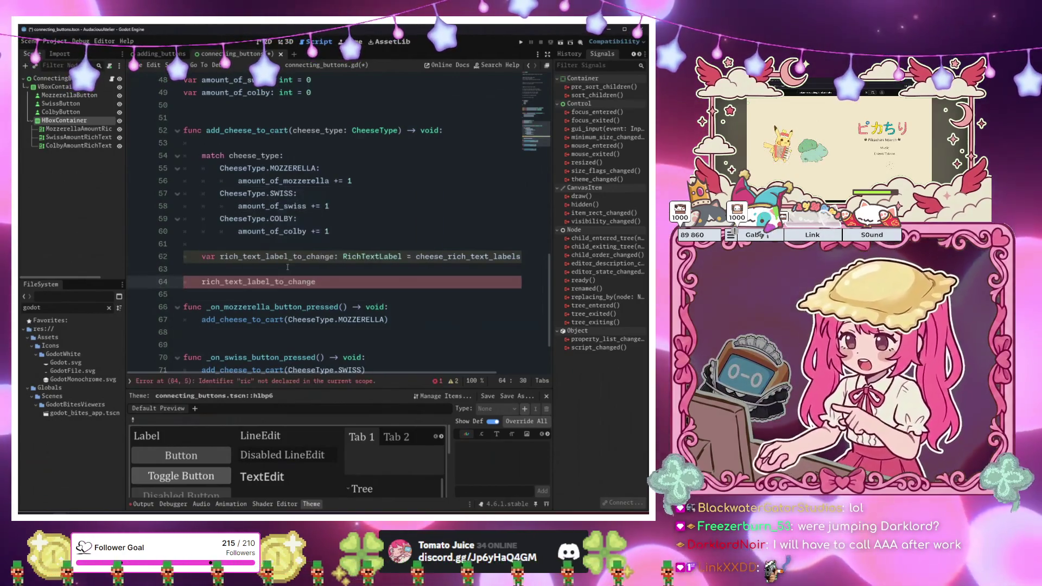
pyautogui.write('.')
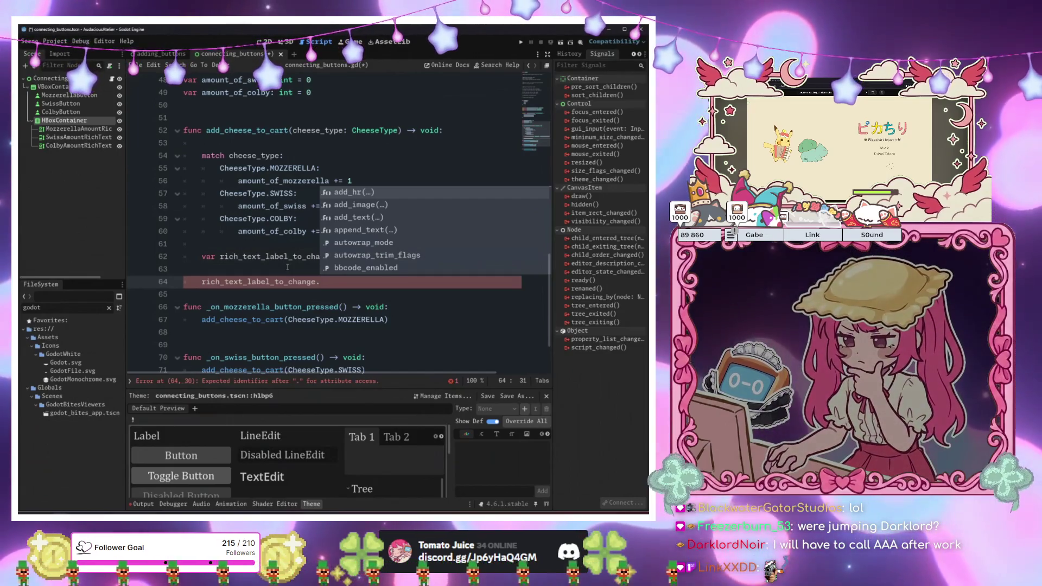
# Select and delete the unfinished rich_text_label_to_change lines
pyautogui.click(288, 267)
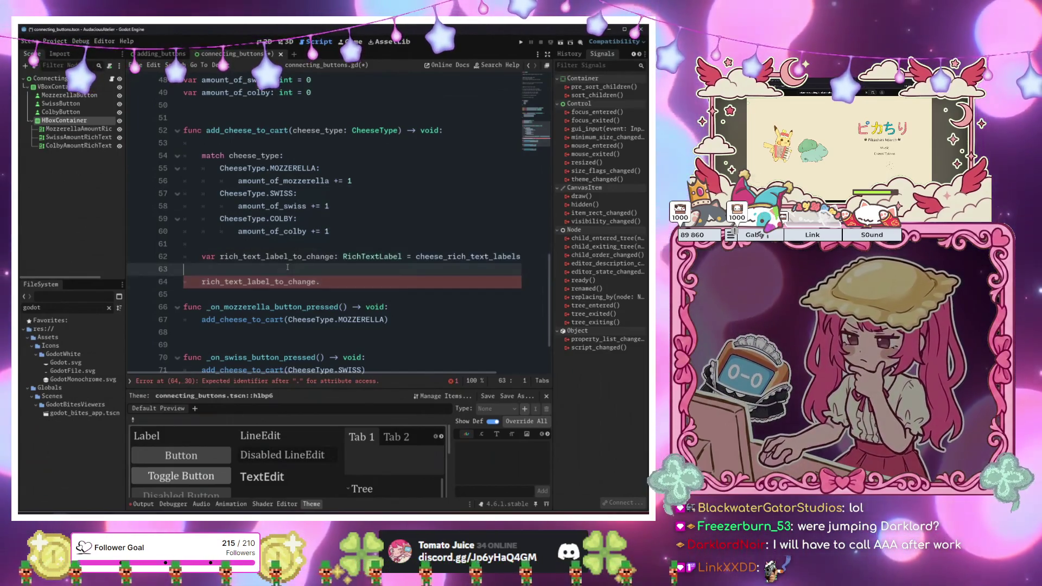
pyautogui.moveTo(357, 284); pyautogui.dragTo(357, 231)
pyautogui.press('BackSpace')
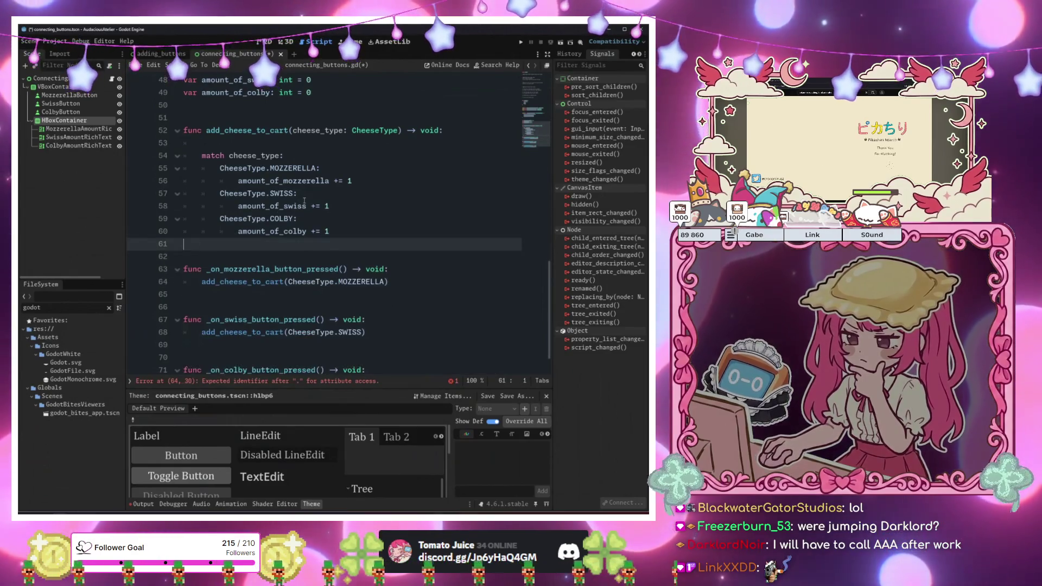
pyautogui.scroll(2, 305, 201)
pyautogui.scroll(5, 304, 200)
pyautogui.click(352, 242)
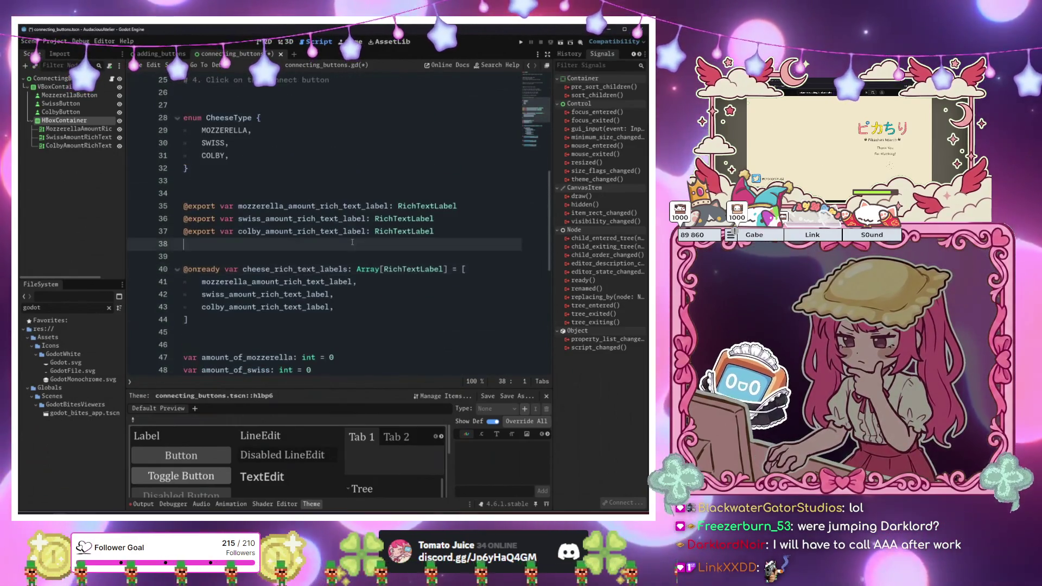
pyautogui.moveTo(415, 236)
pyautogui.moveTo(190, 320); pyautogui.dragTo(185, 256)
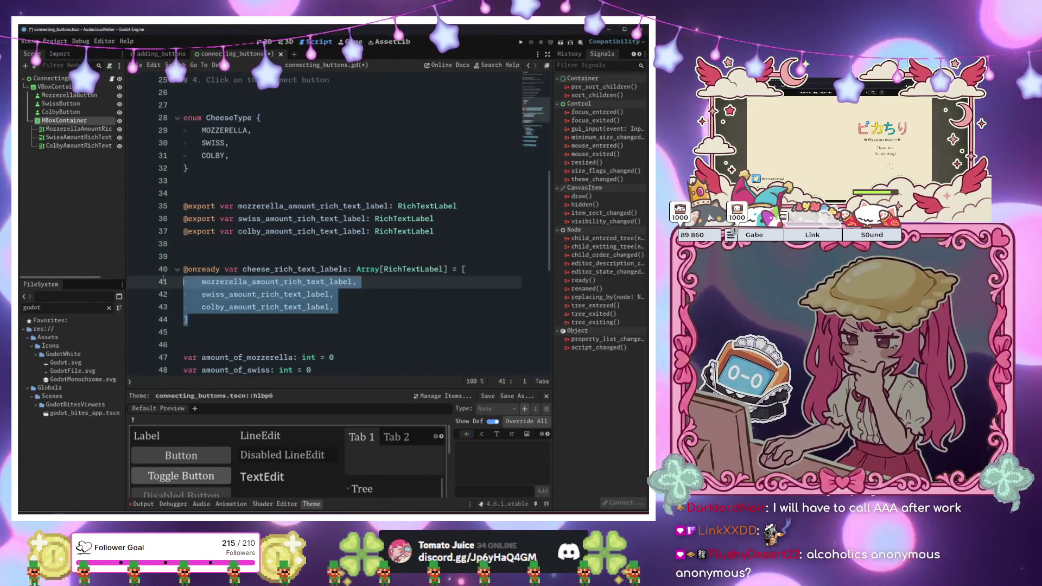
pyautogui.press('BackSpace')
pyautogui.press('BackSpace')
pyautogui.press('BackSpace')
# Under the mozzerella increment, start a line 'mozzerella_amount_rich_text_label.text ='
pyautogui.scroll(-4, 286, 267)
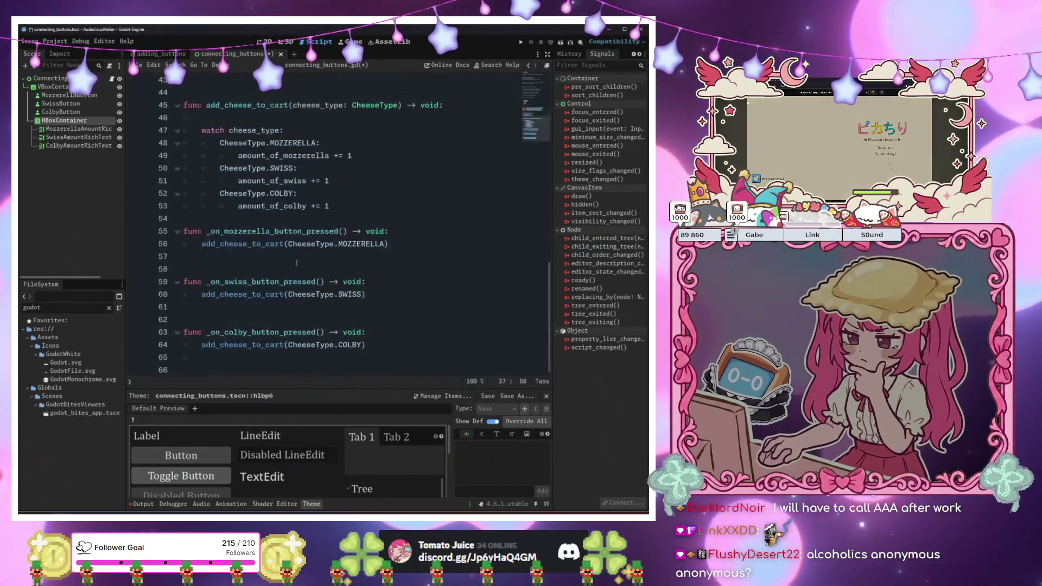
pyautogui.click(388, 246)
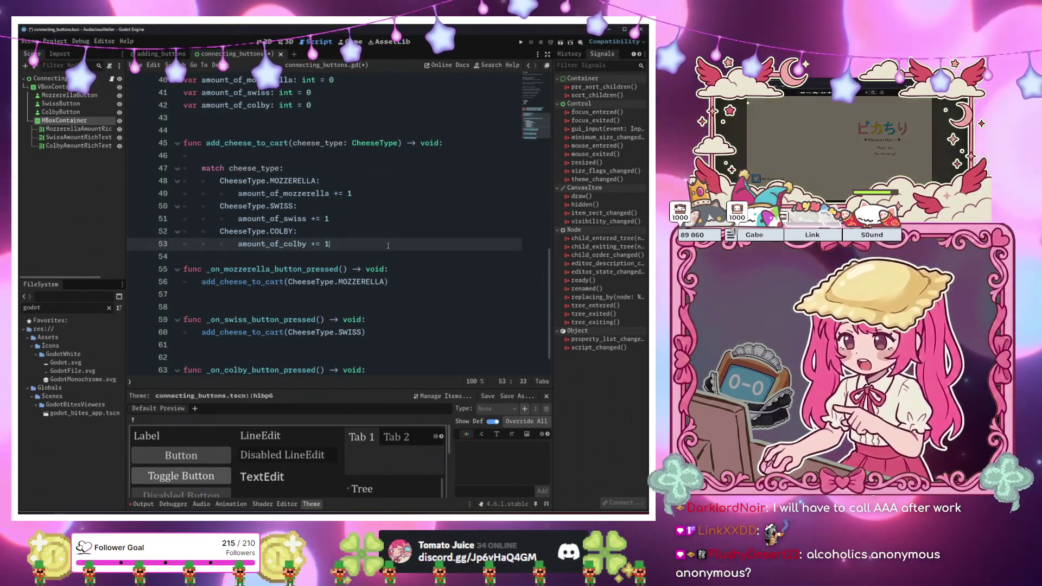
pyautogui.click(398, 195)
pyautogui.press('Return')
pyautogui.write('mozz')
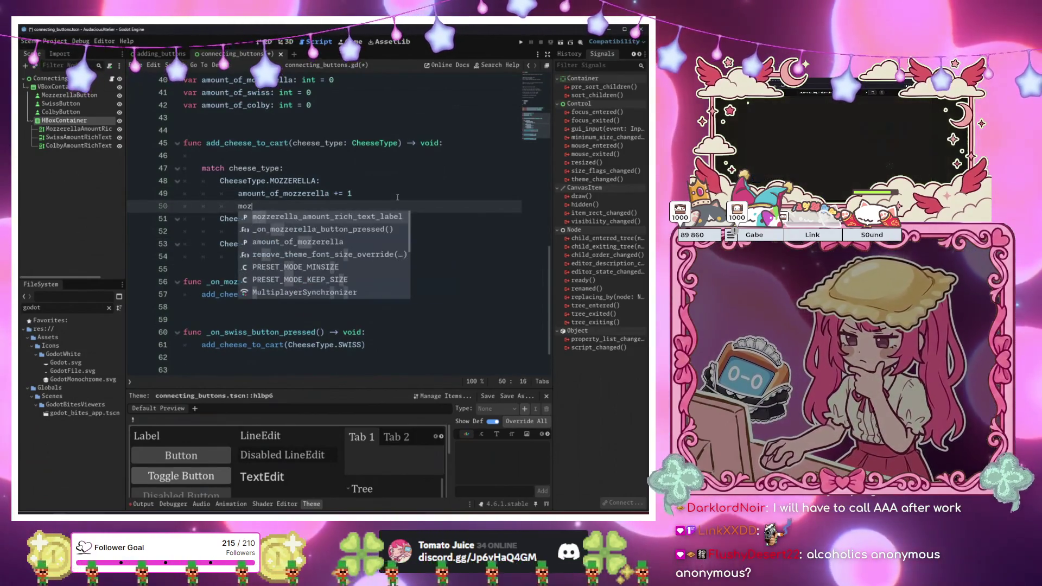
pyautogui.press('Return')
pyautogui.write('=')
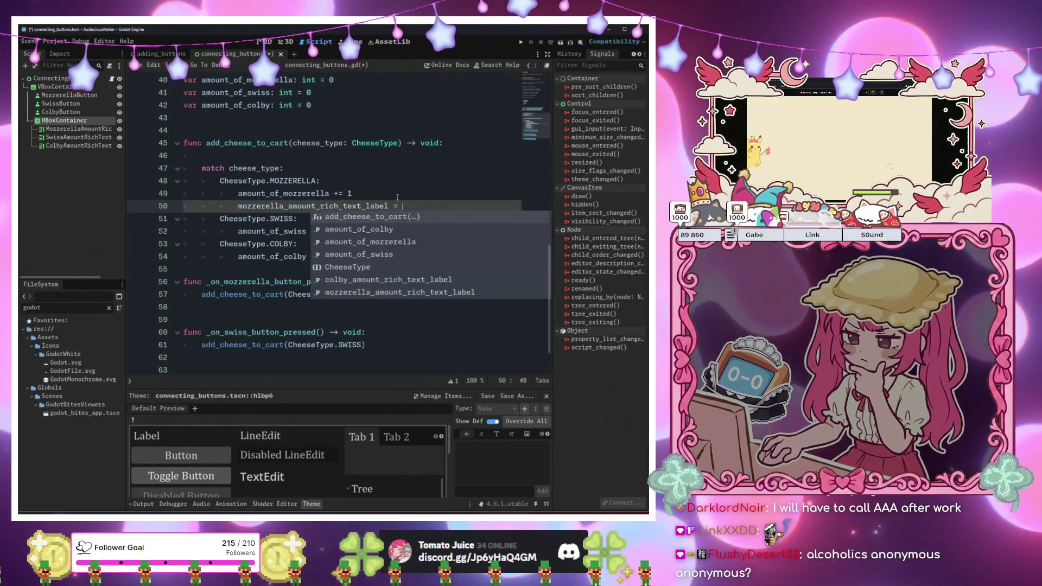
pyautogui.press('BackSpace')
pyautogui.write('.text =')
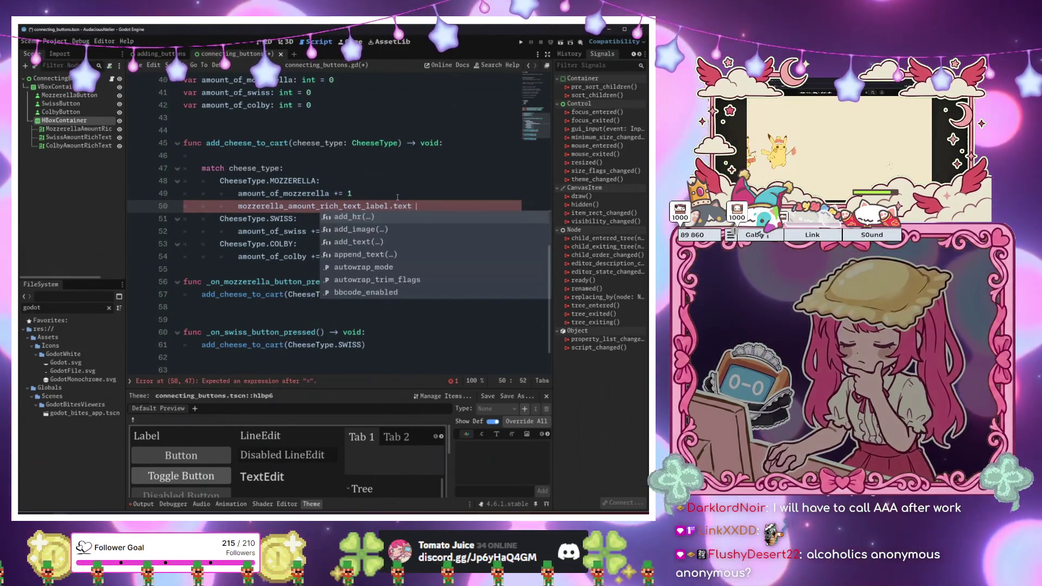
pyautogui.rightClick(77, 128)
# Change the Mozzerella amount node's type to Label
pyautogui.click(108, 220)
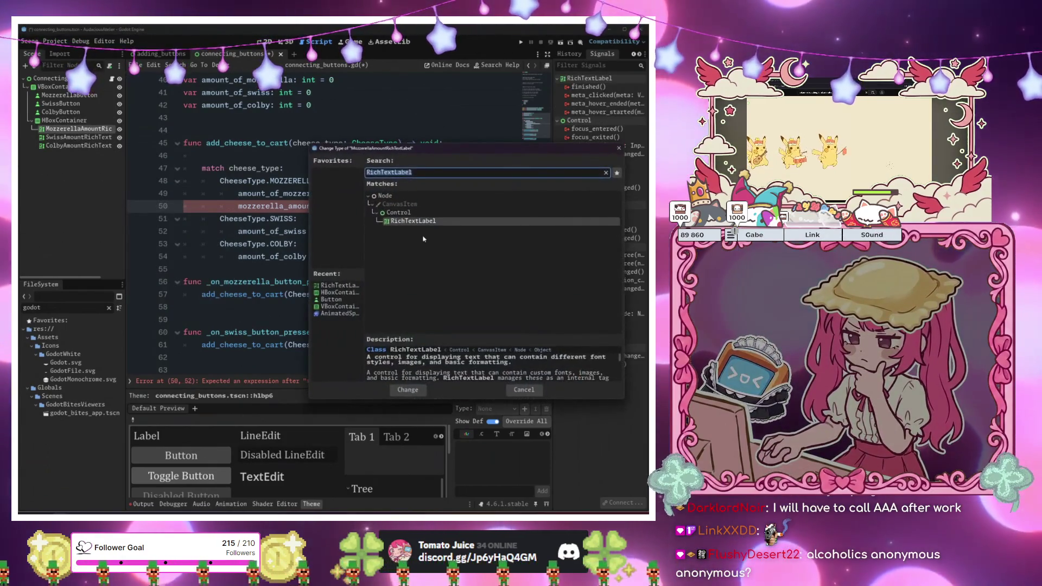
pyautogui.write('label')
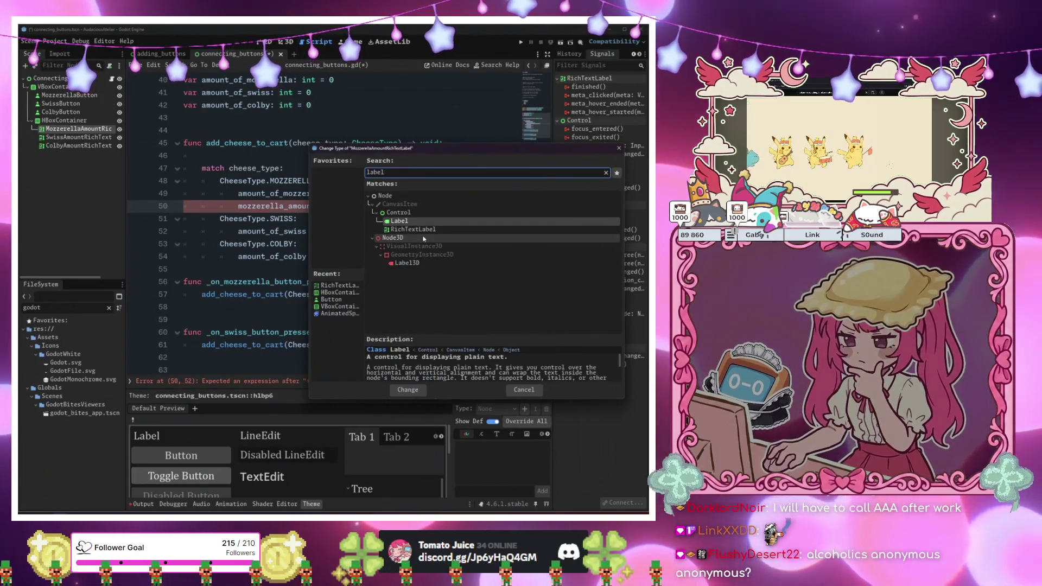
pyautogui.press('Return')
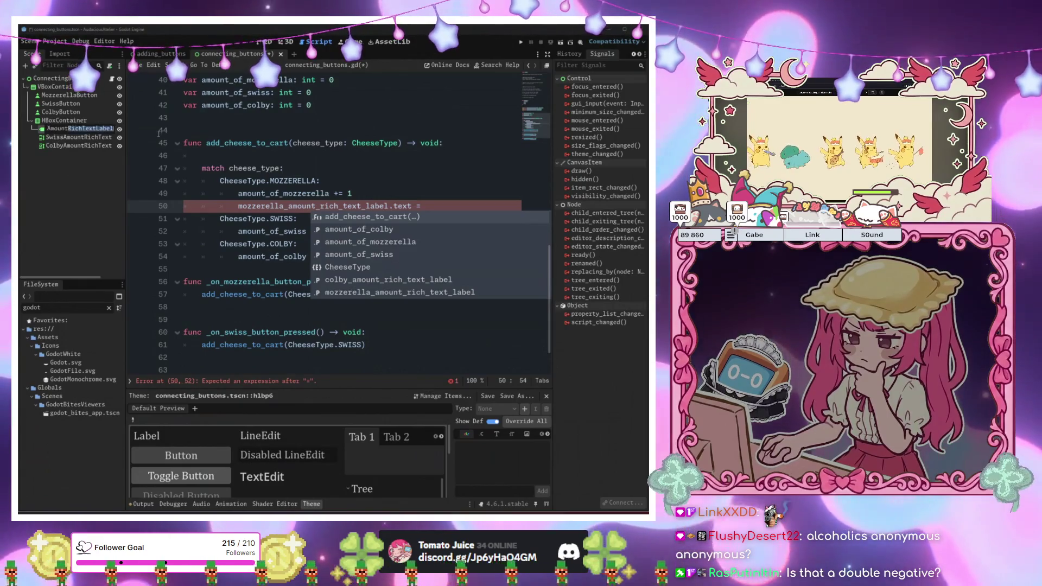
# Rename the amount nodes to end in AmountLabel, making the Colby one ColbyAmountLabel
pyautogui.click(87, 137)
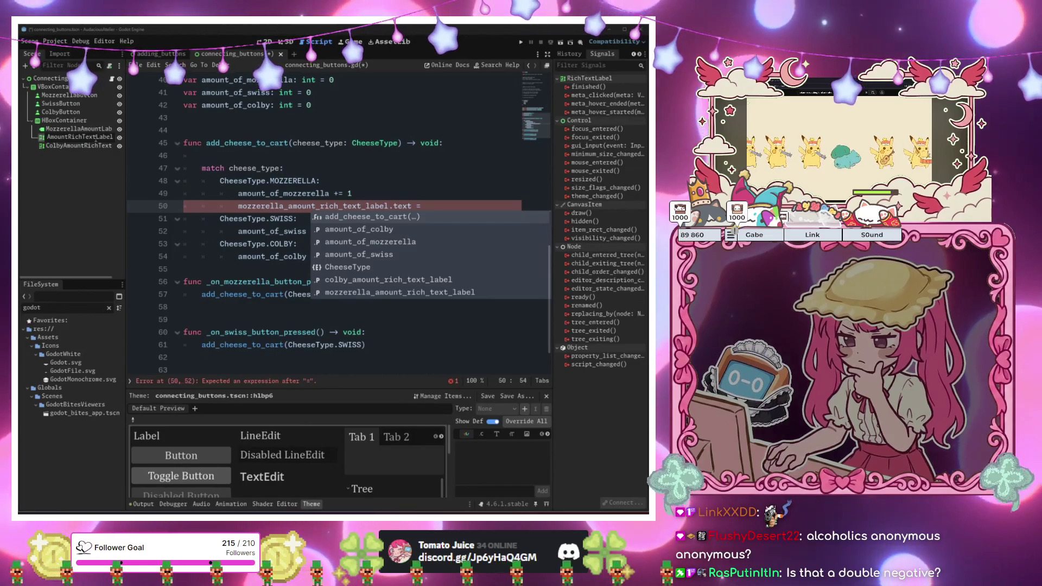
pyautogui.click(83, 145)
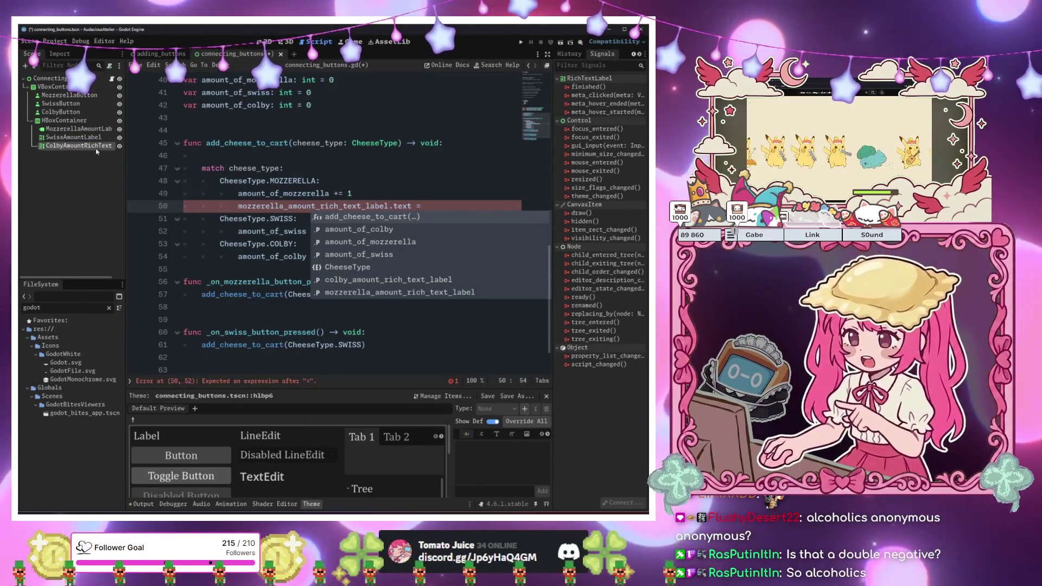
pyautogui.write('Label')
pyautogui.press('Return')
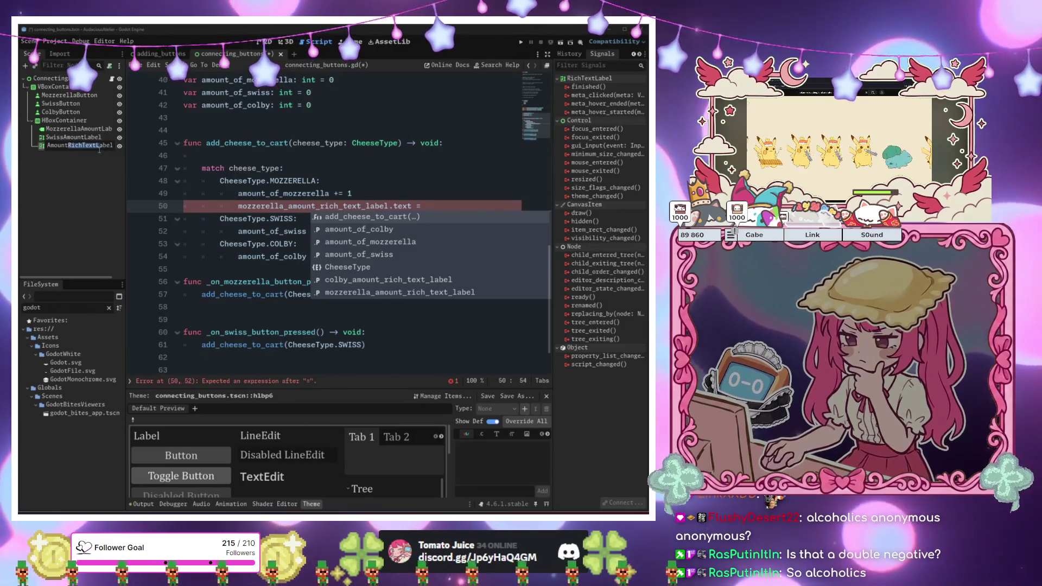
pyautogui.click(87, 129)
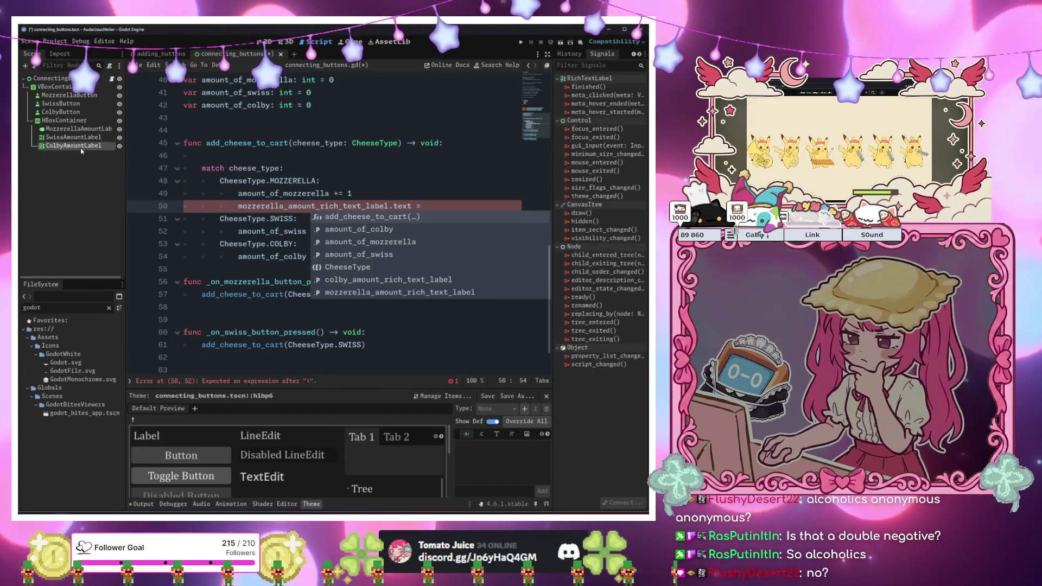
# Change SwissAmountLabel and ColbyAmountLabel to the Label type as well
pyautogui.rightClick(79, 137)
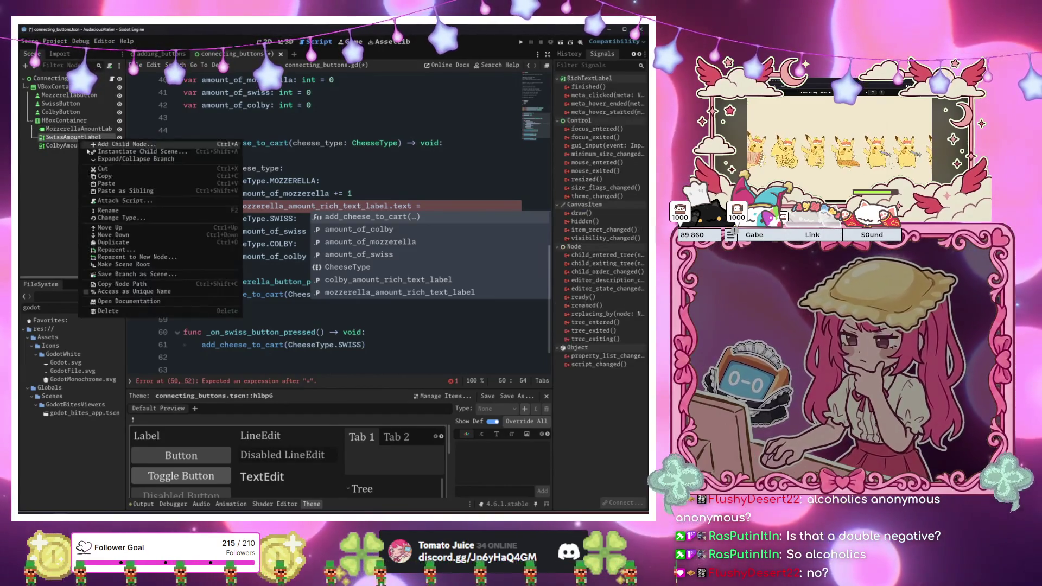
pyautogui.click(130, 220)
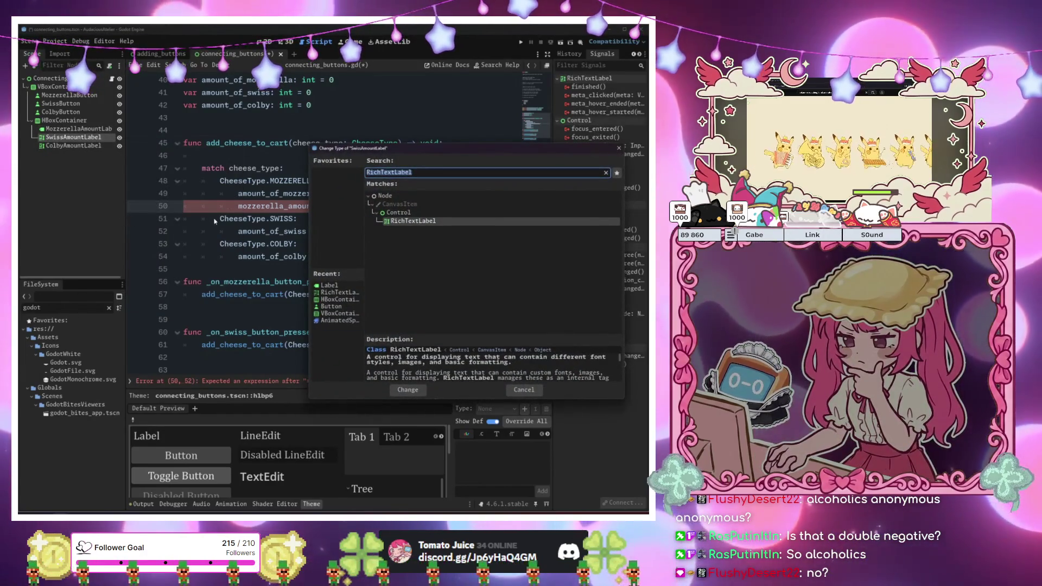
pyautogui.write('Label')
pyautogui.press('Return')
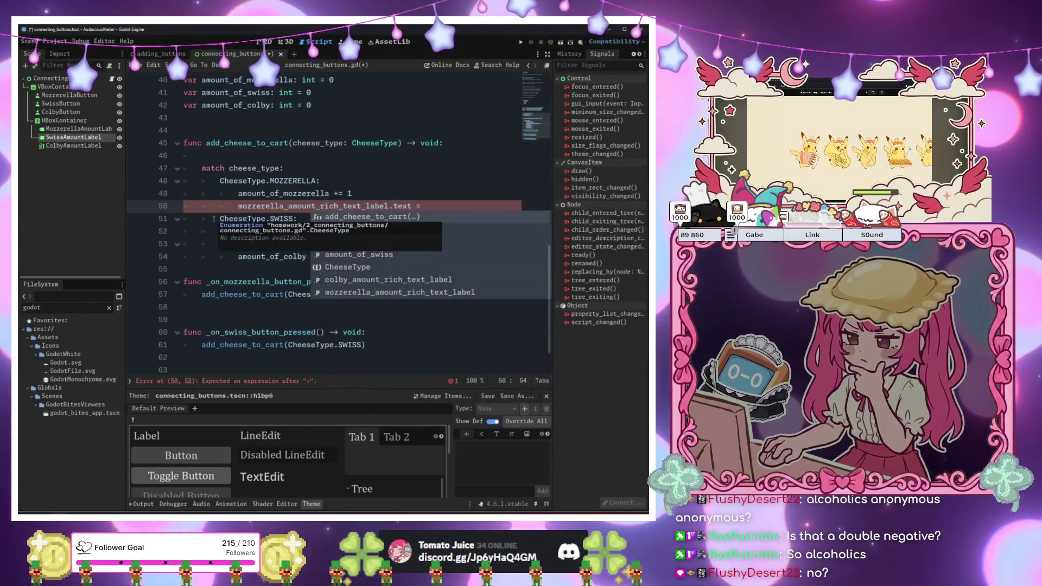
pyautogui.rightClick(73, 147)
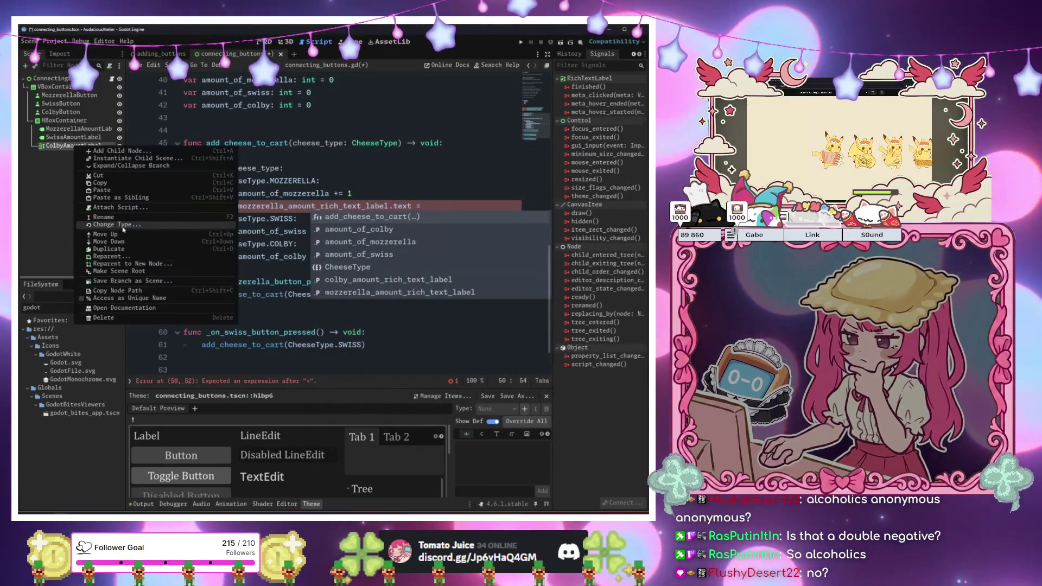
pyautogui.click(123, 229)
pyautogui.press('Return')
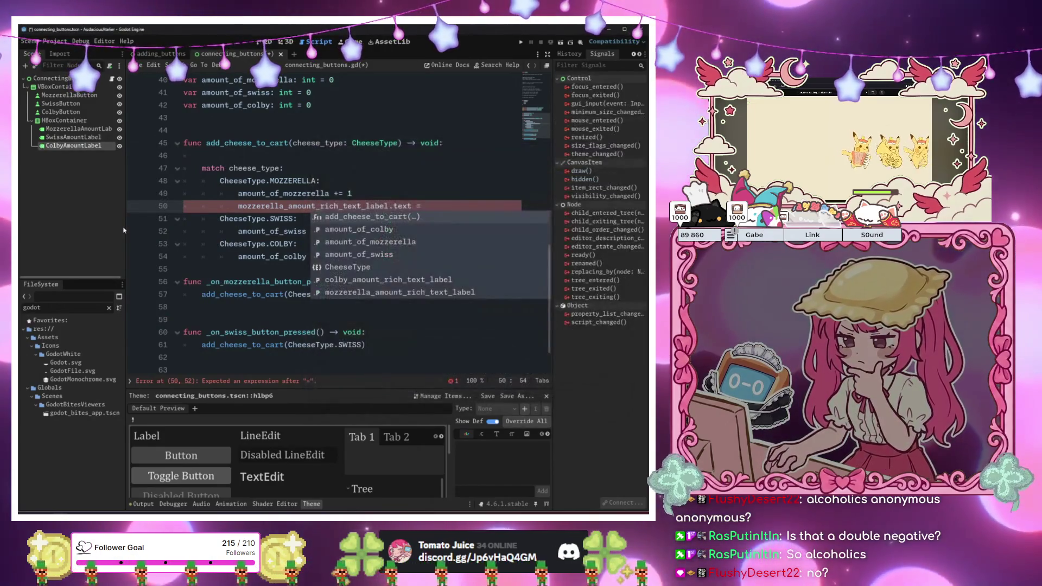
pyautogui.scroll(12, 226, 159)
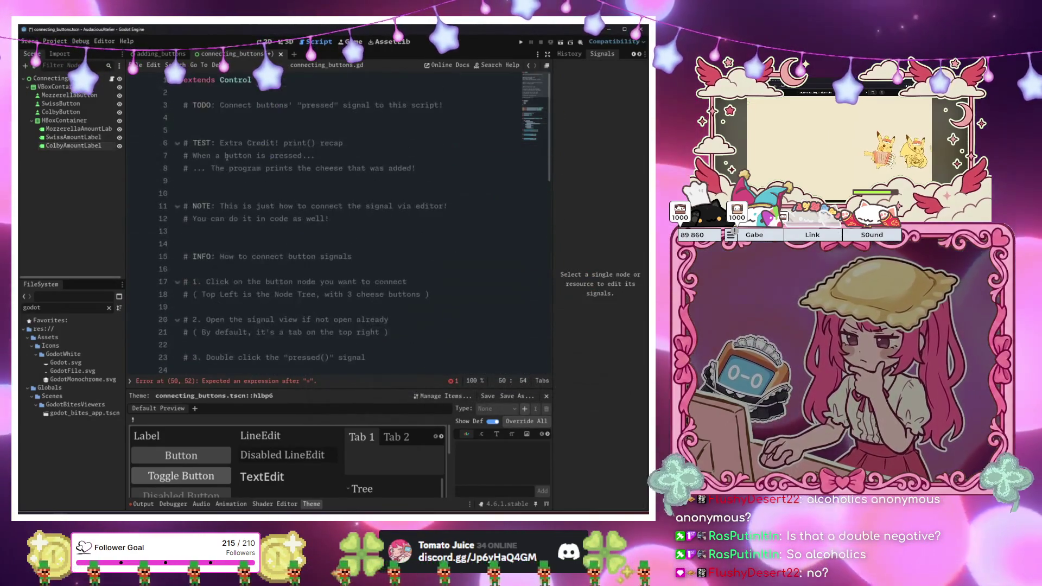
# Delete the leftover 'rich_text_label.text =' part from the MOZZERELLA line
pyautogui.scroll(-8, 403, 192)
pyautogui.moveTo(434, 193); pyautogui.dragTo(183, 168)
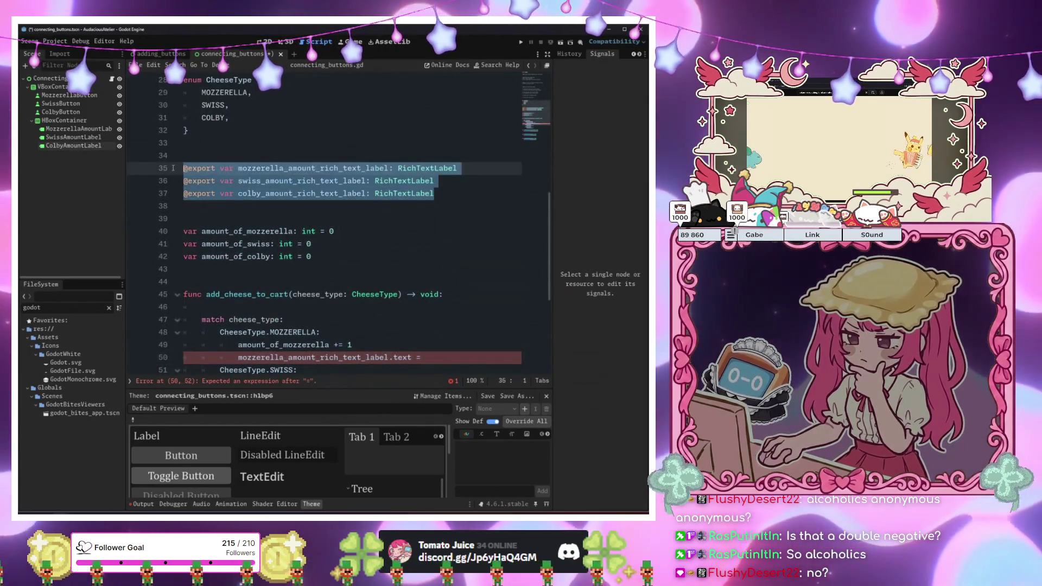
pyautogui.keyDown('shift'); pyautogui.click(65, 130); pyautogui.keyUp('shift')
pyautogui.moveTo(66, 132)
pyautogui.mouseDown()
pyautogui.moveTo(261, 163)
pyautogui.moveTo(304, 181)
pyautogui.mouseUp()
pyautogui.scroll(-6, 305, 240)
pyautogui.moveTo(428, 156); pyautogui.dragTo(316, 156)
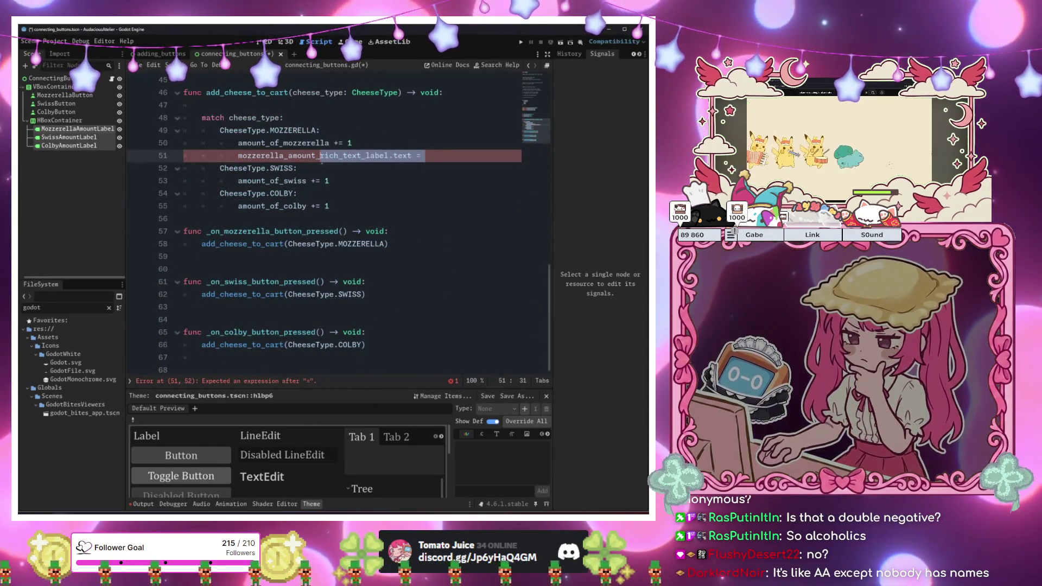
pyautogui.press('BackSpace')
# Rename the reference to mozzerella_amount_label and begin its .text = " assignment
pyautogui.scroll(4, 331, 179)
pyautogui.write('label')
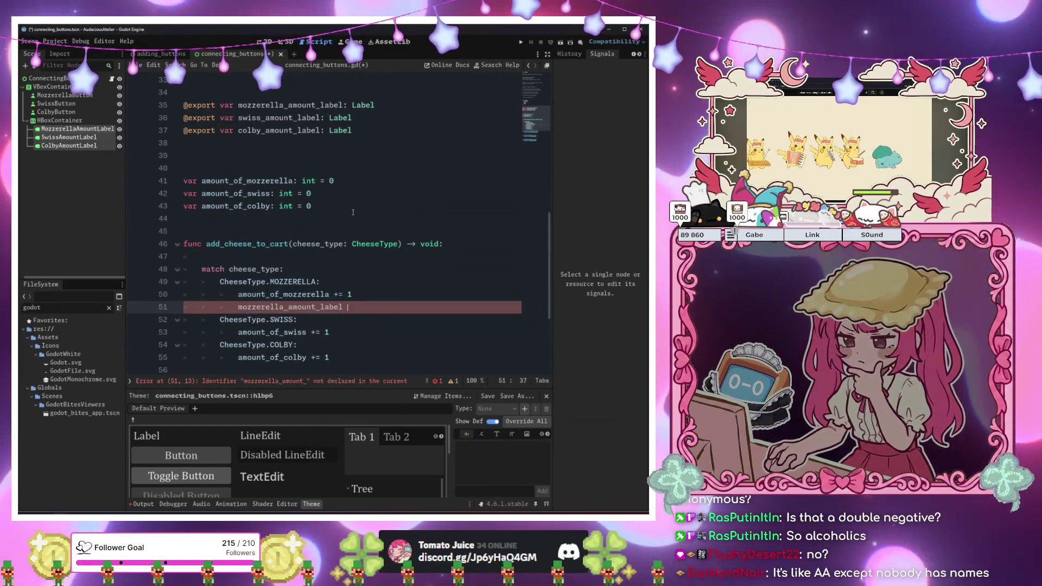
pyautogui.press('BackSpace')
pyautogui.write('.text &')
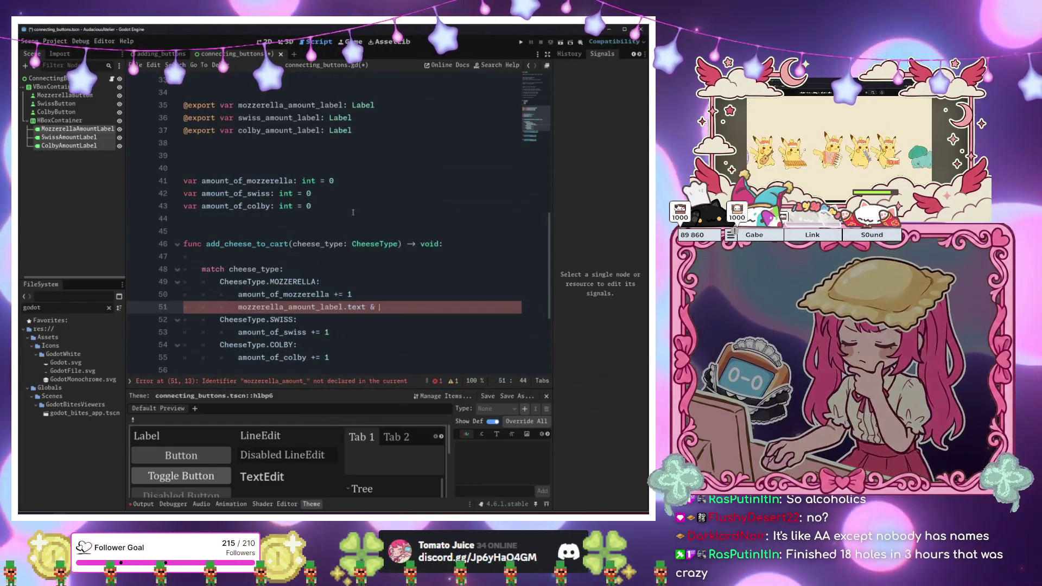
pyautogui.press('BackSpace')
pyautogui.press('BackSpace')
pyautogui.write('= ')
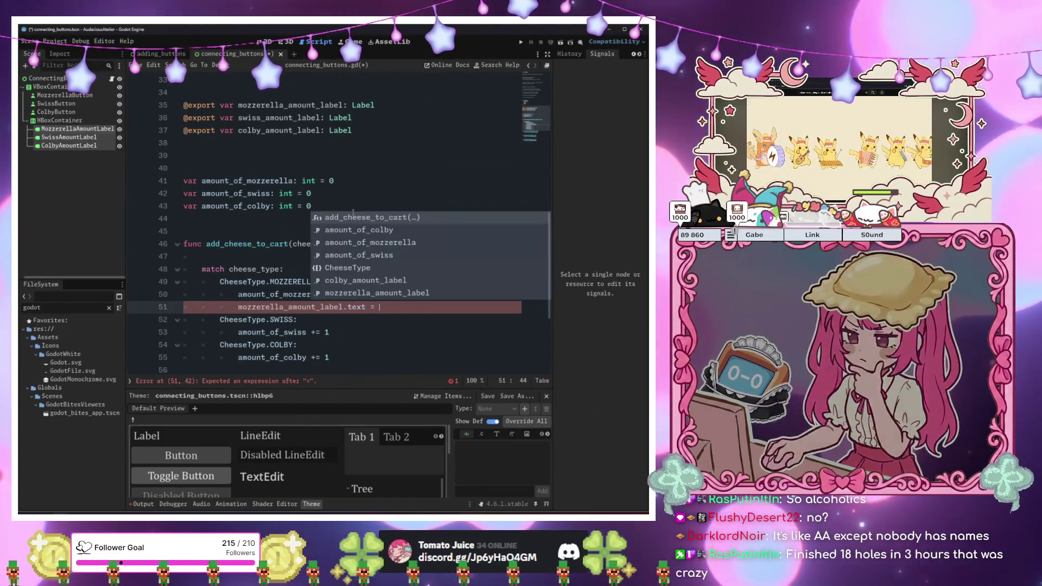
pyautogui.write('"Mozzerella: %')
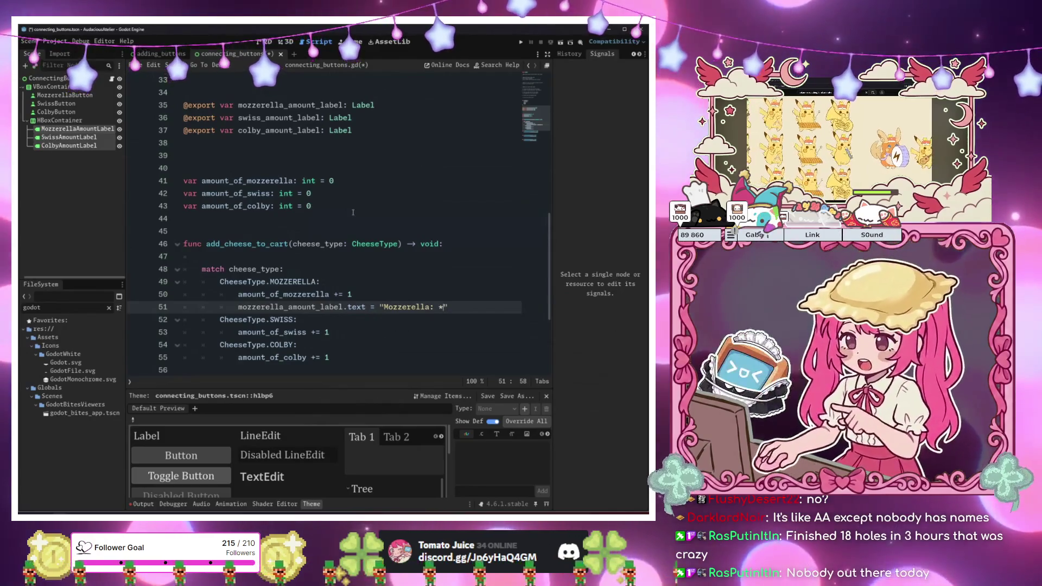
# Complete it as "Mozzerella: %s" % amount_of_mozzerella and copy the finished line
pyautogui.press('BackSpace')
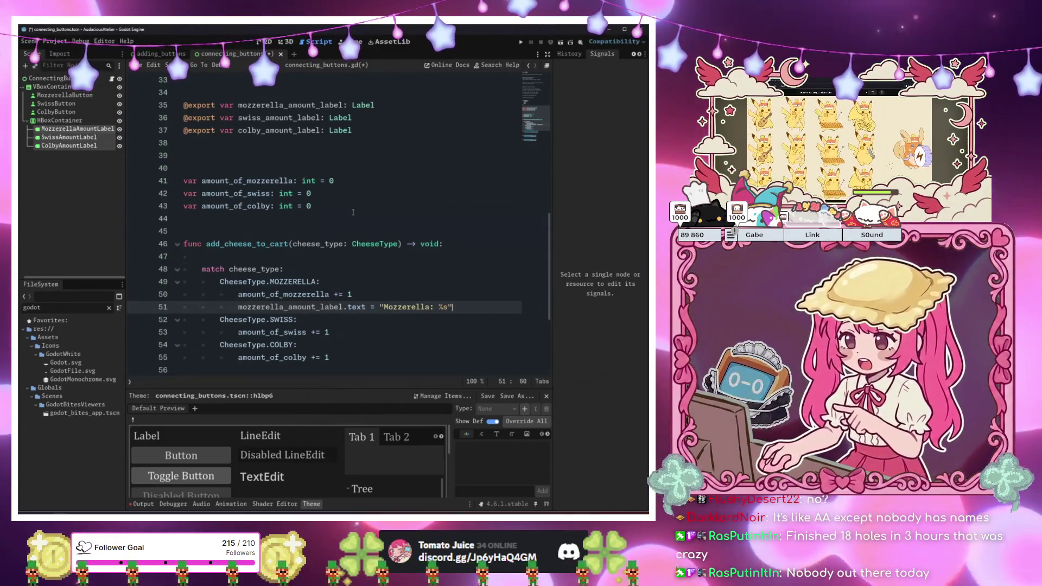
pyautogui.write('%s" ')
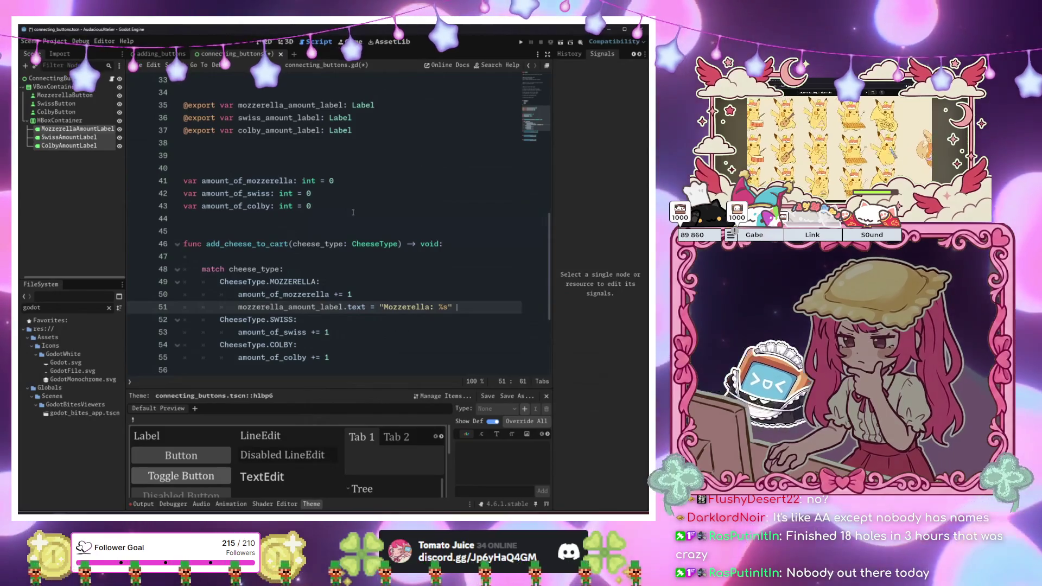
pyautogui.write('!')
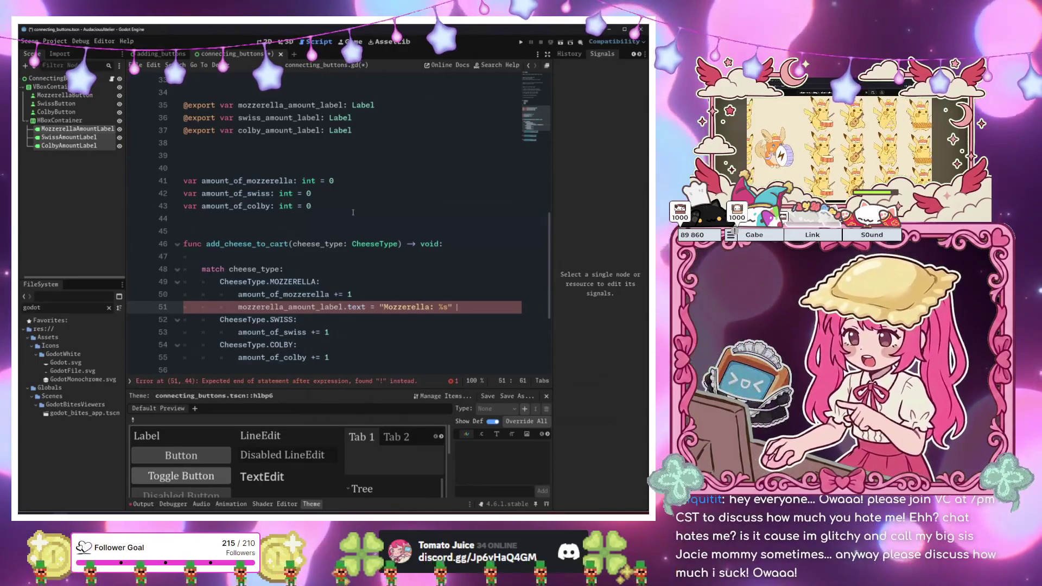
pyautogui.press('BackSpace')
pyautogui.write('%')
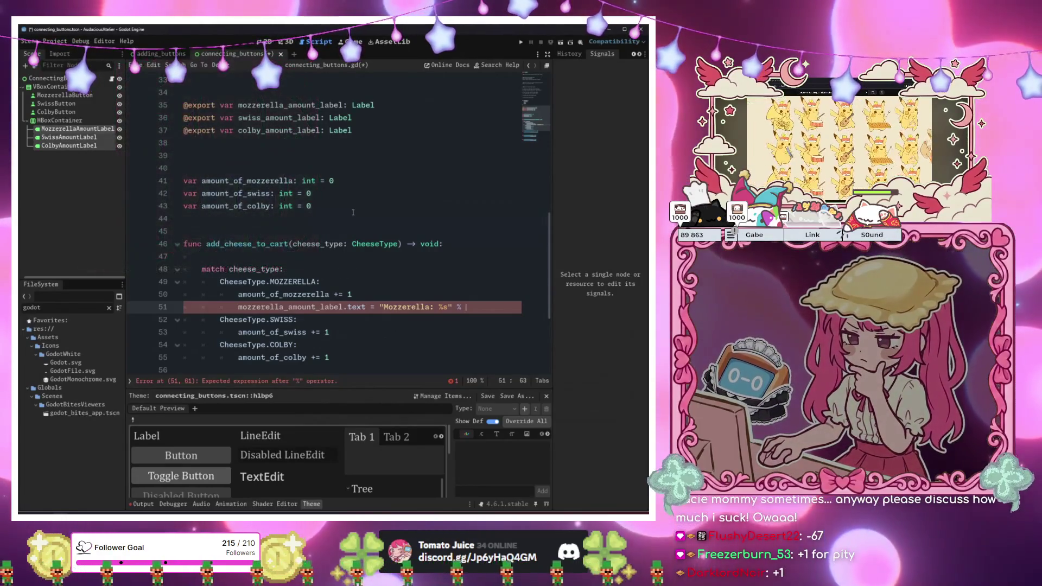
pyautogui.write('am')
pyautogui.press('Down')
pyautogui.press('Return')
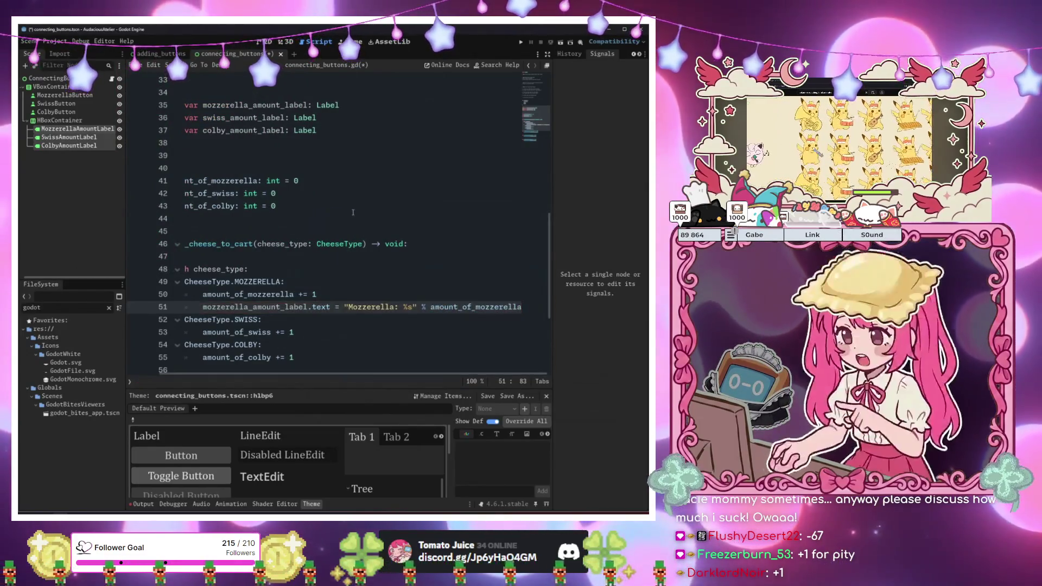
pyautogui.hotkey('ctrl', 'c')
pyautogui.press('Down')
pyautogui.press('Down')
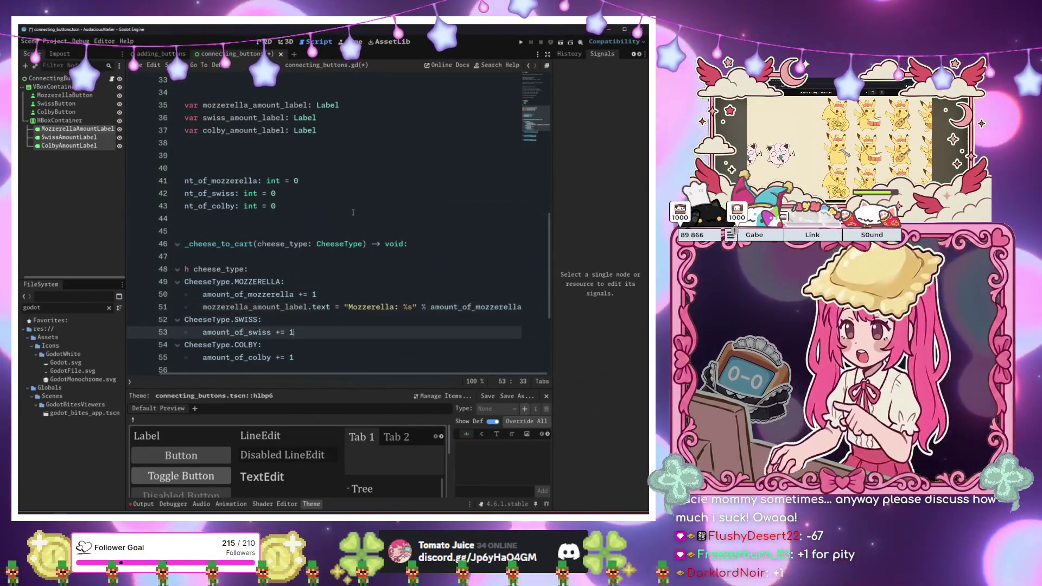
# Paste the label-update line into the SWISS case below amount_of_swiss
pyautogui.press('Return')
pyautogui.hotkey('ctrl', 'v')
pyautogui.press('BackSpace')
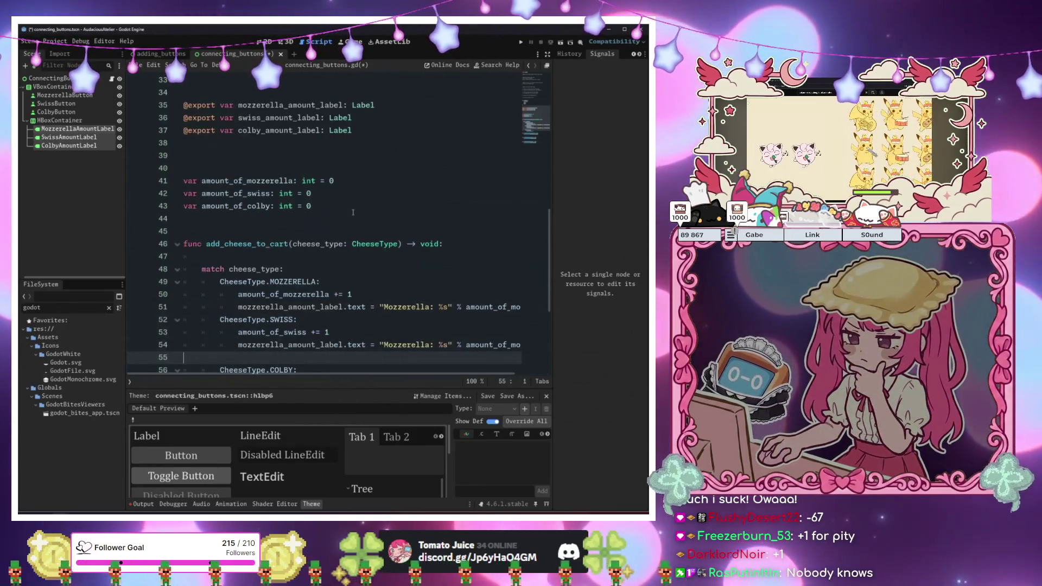
pyautogui.press('Down')
pyautogui.press('End')
# Paste the label-update line below amount_of_colby in the COLBY case and fix the blank lines
pyautogui.press('Return')
pyautogui.hotkey('ctrl', 'v')
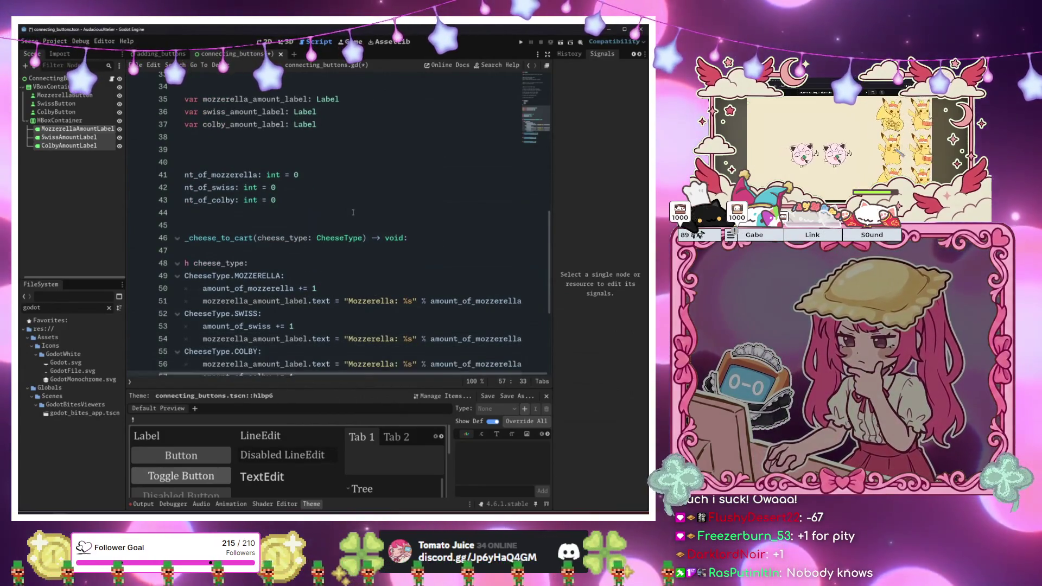
pyautogui.hotkey('alt', 'Up')
pyautogui.press('Down')
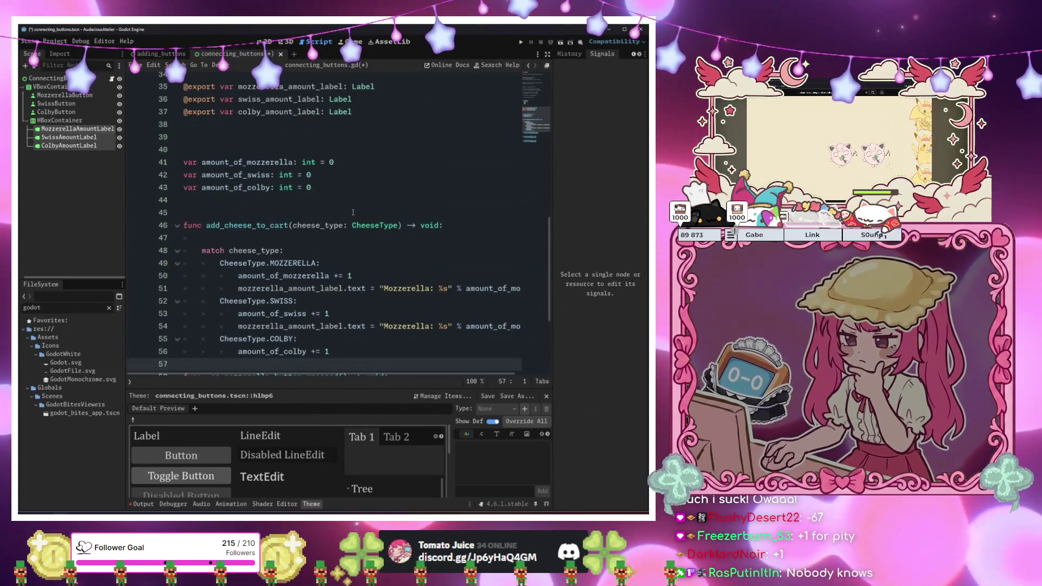
pyautogui.hotkey('ctrl', 'v')
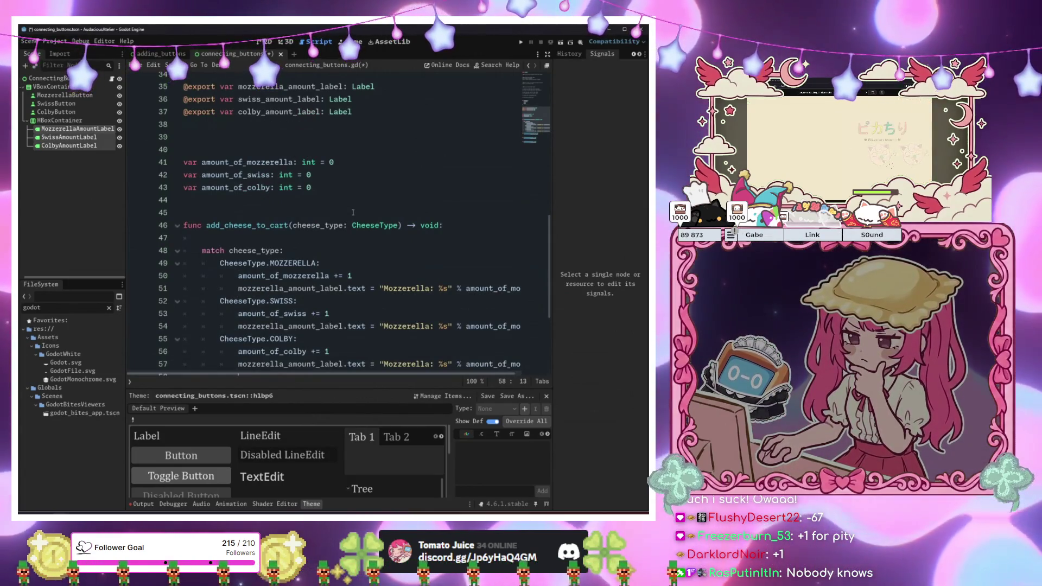
pyautogui.scroll(-3, 352, 212)
pyautogui.press('BackSpace')
pyautogui.press('BackSpace')
pyautogui.press('BackSpace')
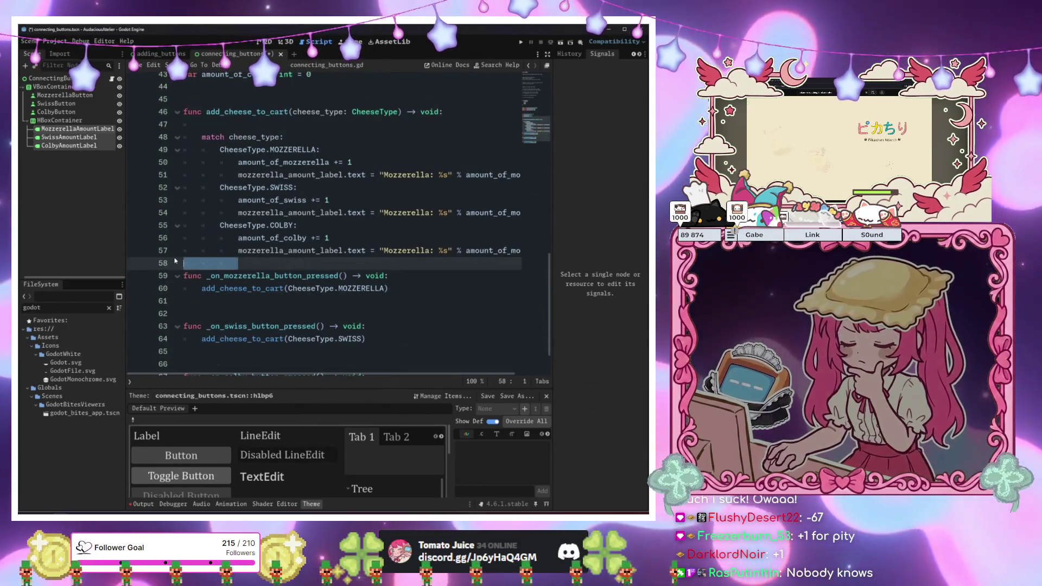
pyautogui.press('Return')
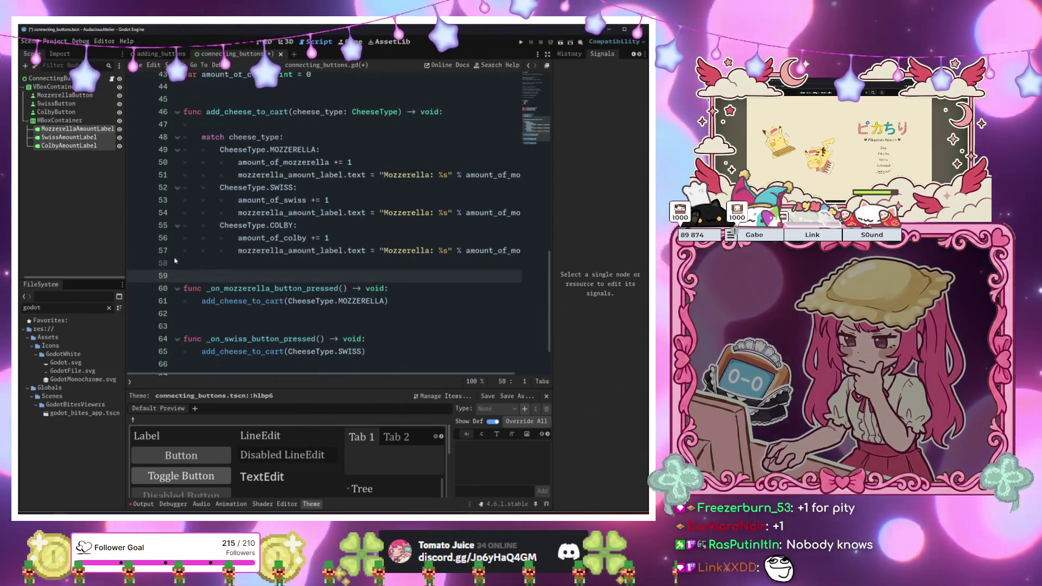
# Make the SWISS line use amount_of_swiss and select mozzerella on the COLBY line
pyautogui.click(473, 241)
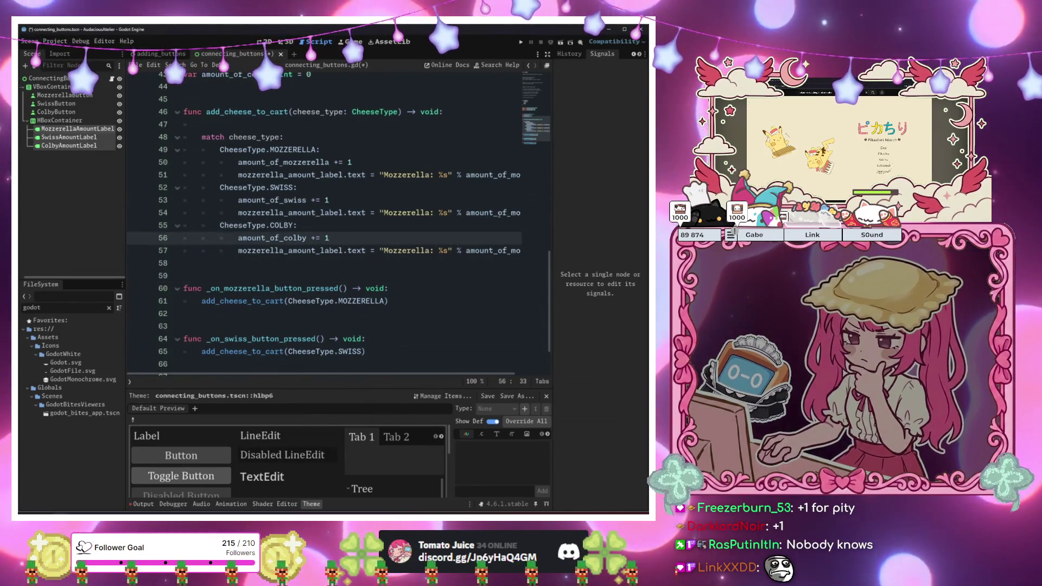
pyautogui.doubleClick(500, 213)
pyautogui.press('Right')
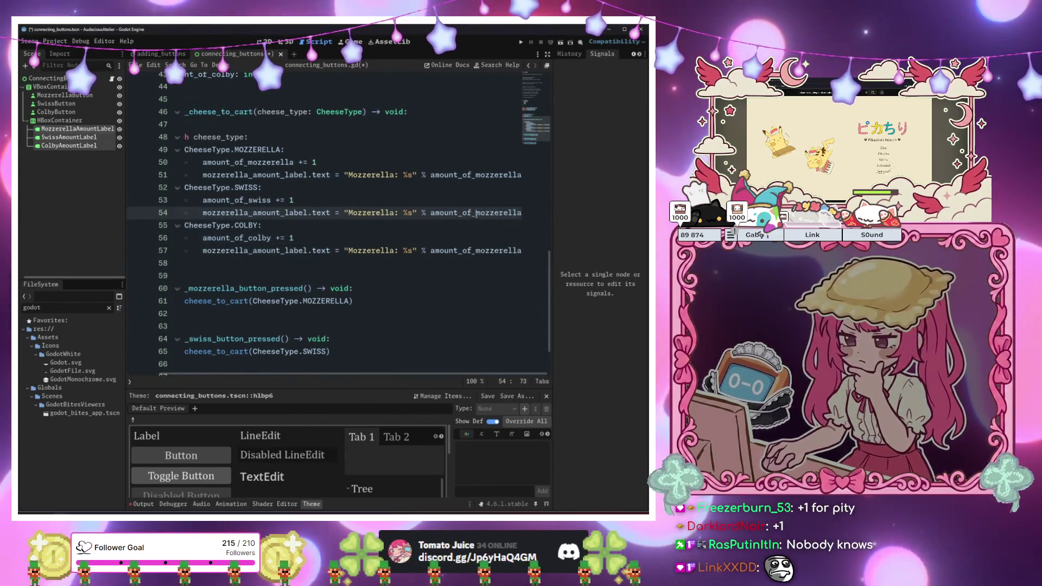
pyautogui.doubleClick(476, 213)
pyautogui.write('swiss')
pyautogui.scroll(1, 488, 233)
pyautogui.click(490, 255)
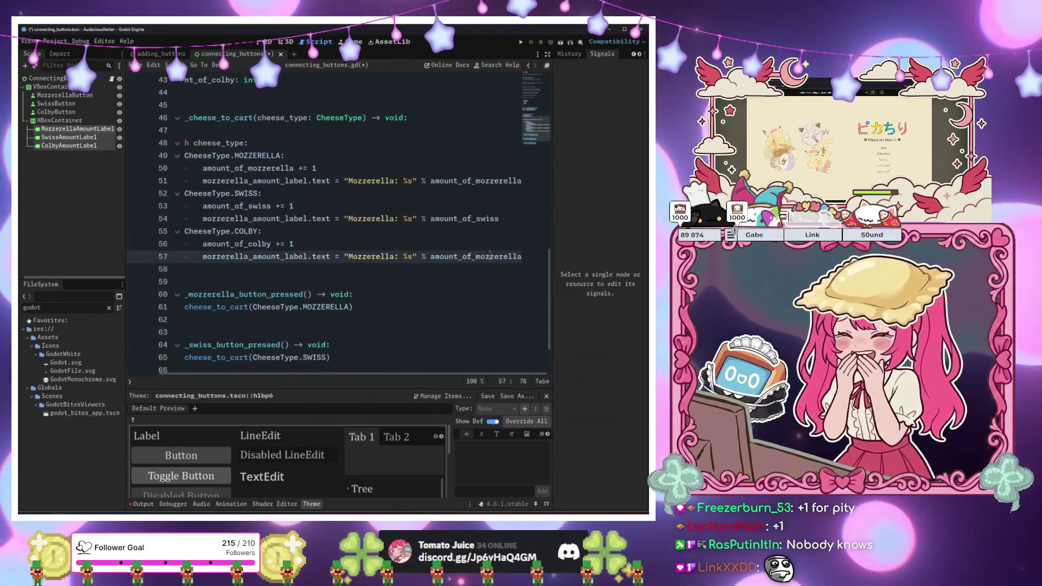
pyautogui.doubleClick(490, 255)
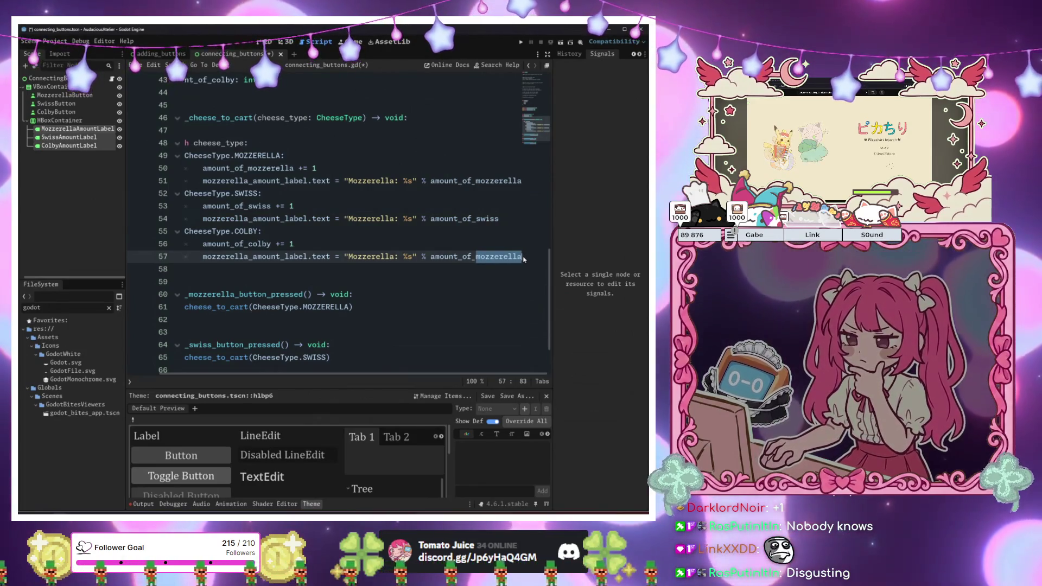
# Complete the COLBY case with amount_of_colby and select the SWISS case lines 53–54
pyautogui.write('col')
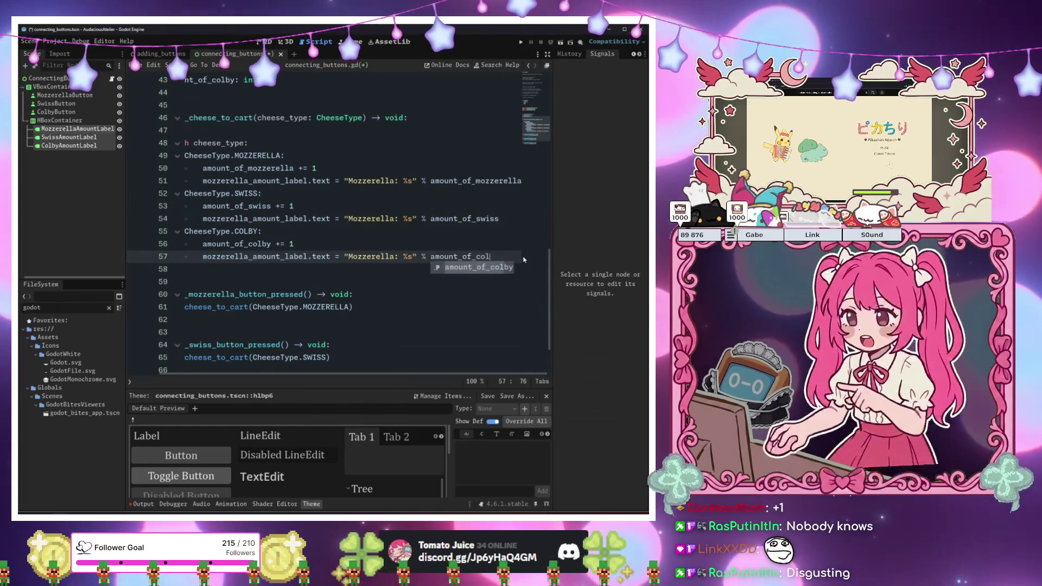
pyautogui.press('Return')
pyautogui.moveTo(304, 206); pyautogui.dragTo(357, 219)
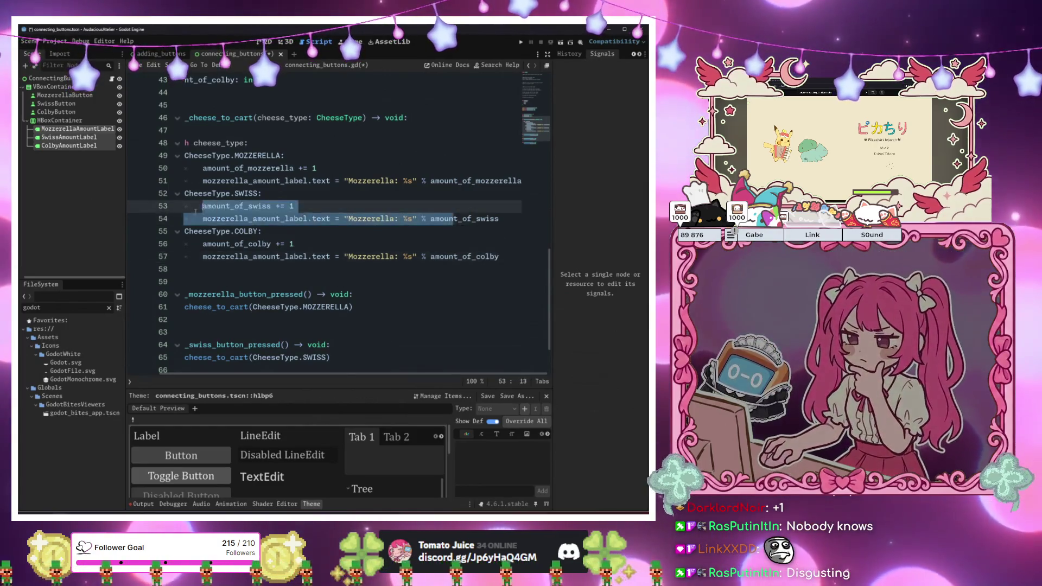
pyautogui.press('Up')
pyautogui.press('Up')
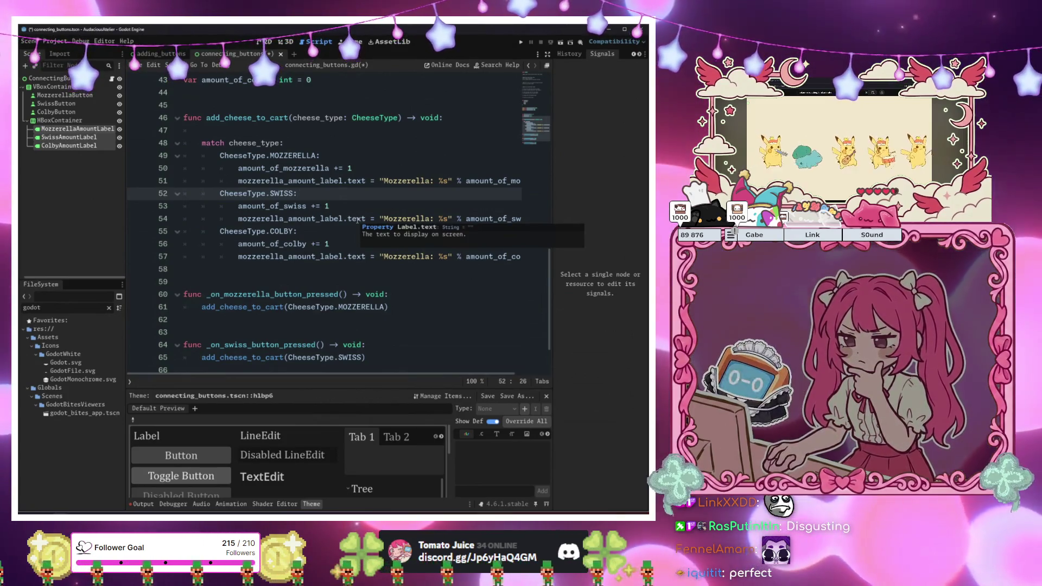
# Save connecting_buttons.gd with the caret on the blank lines after the match cases
pyautogui.click(415, 256)
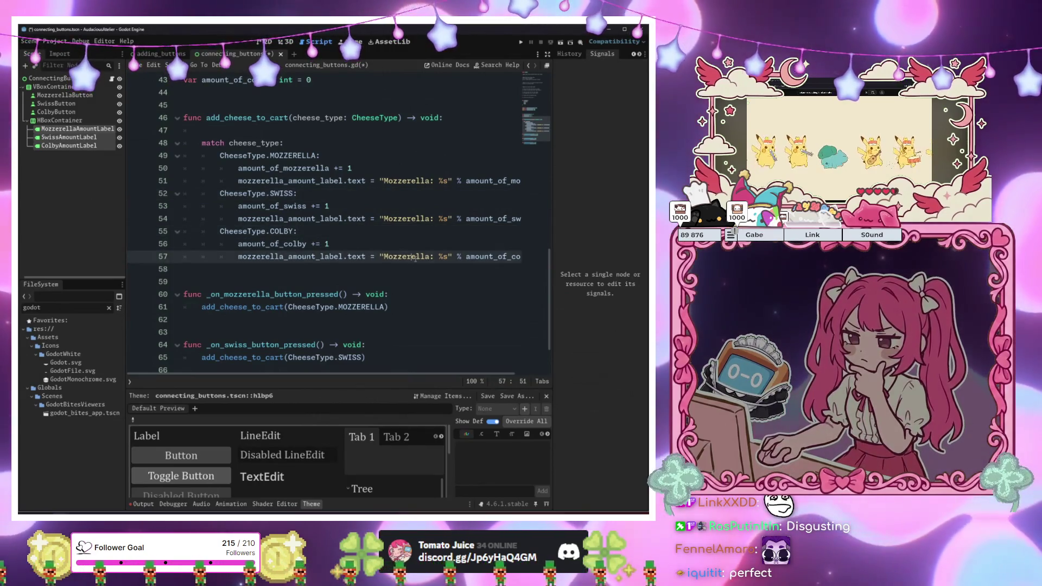
pyautogui.click(394, 269)
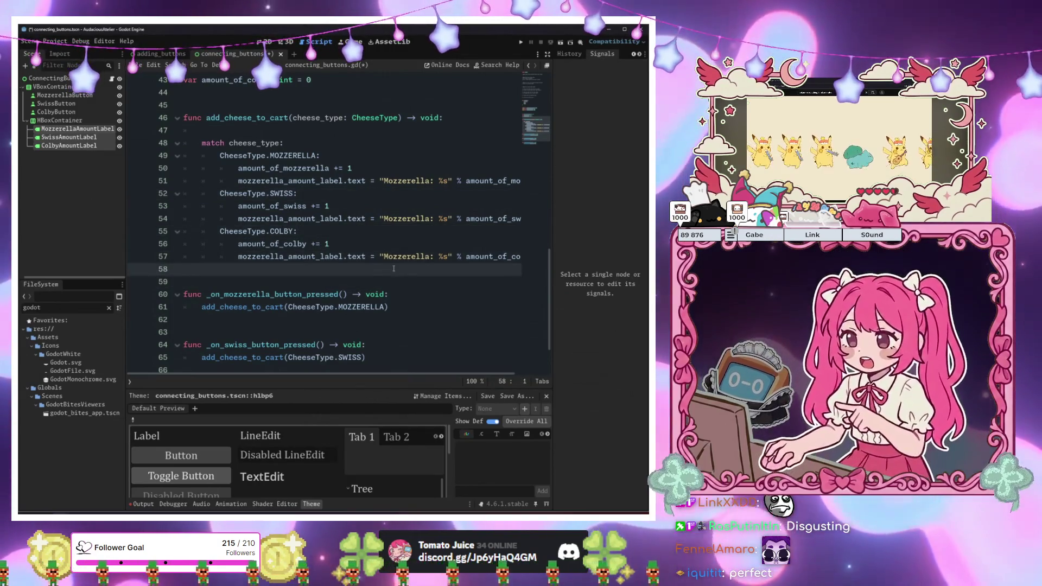
pyautogui.click(343, 280)
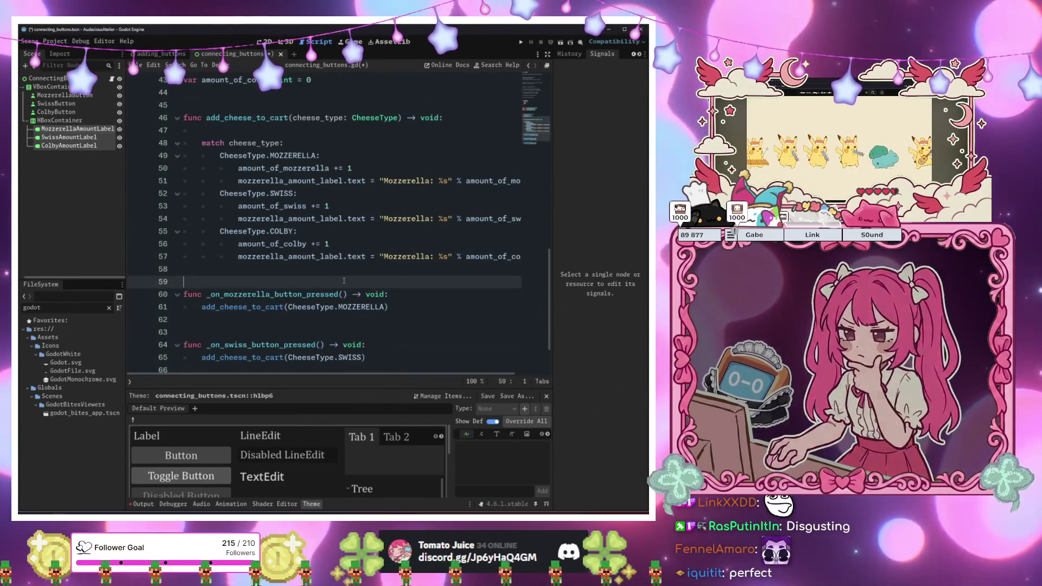
pyautogui.click(363, 270)
pyautogui.hotkey('ctrl', 's')
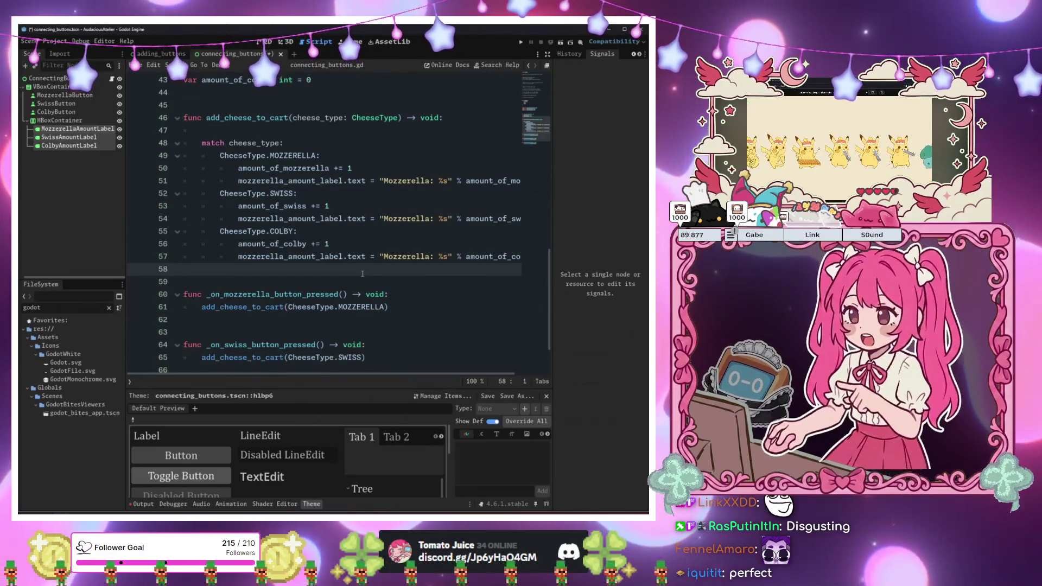
# Declare a new void function below add_cheese_to_cart with an empty body line
pyautogui.press('Return')
pyautogui.write('func')
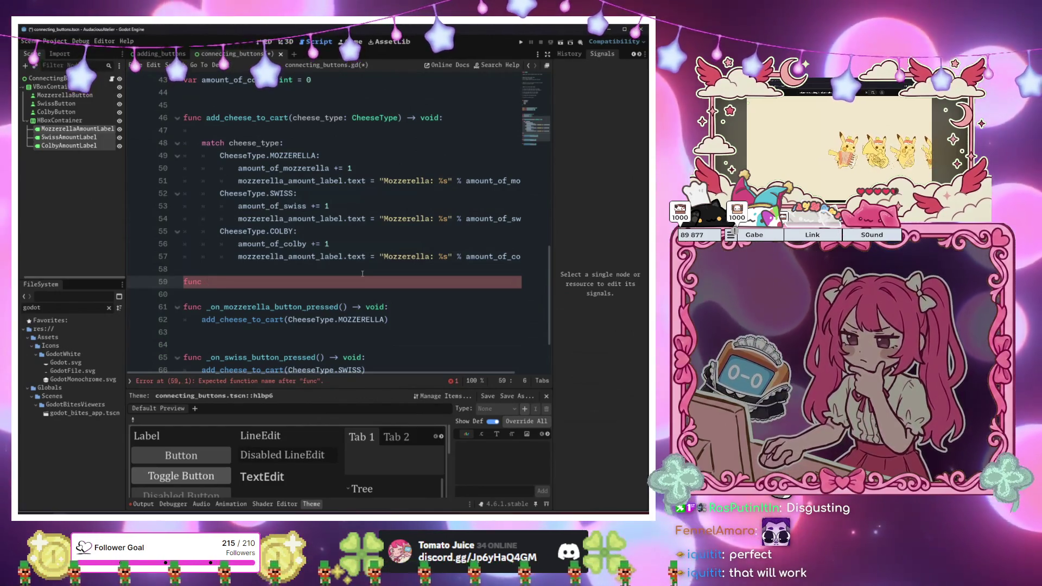
pyautogui.write('update ')
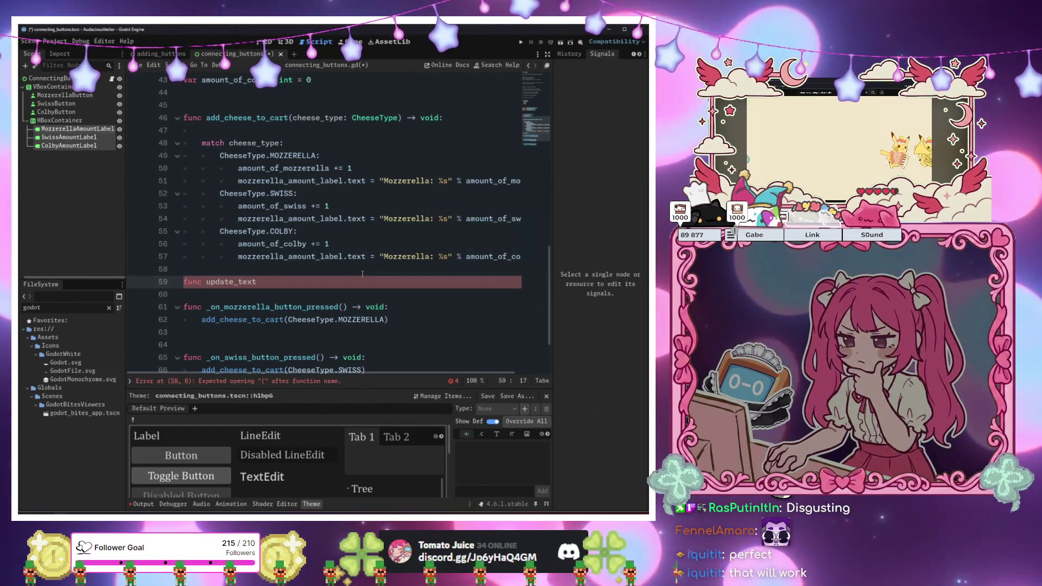
pyautogui.write('s() -> void:')
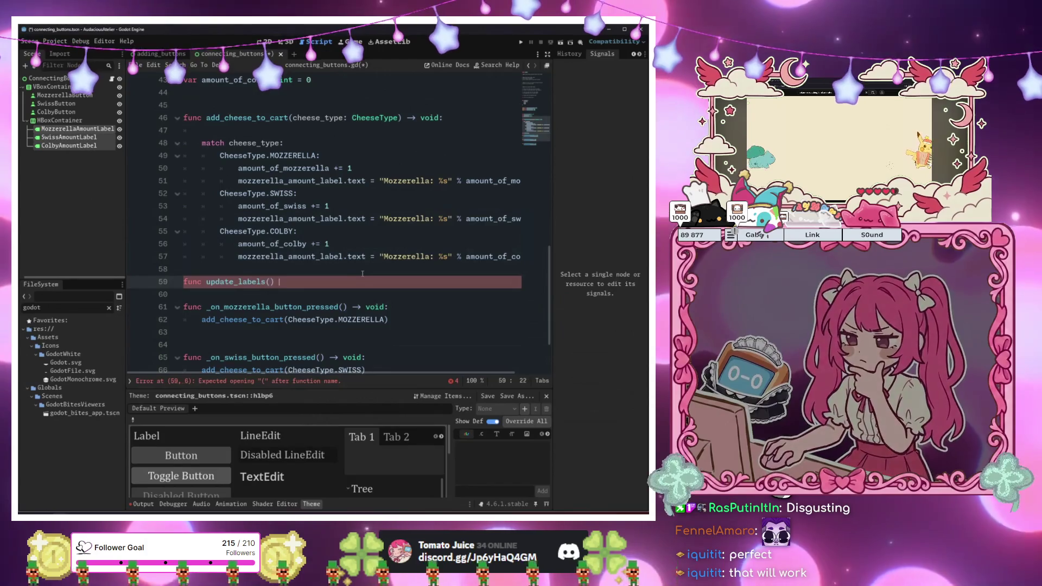
pyautogui.press('Return')
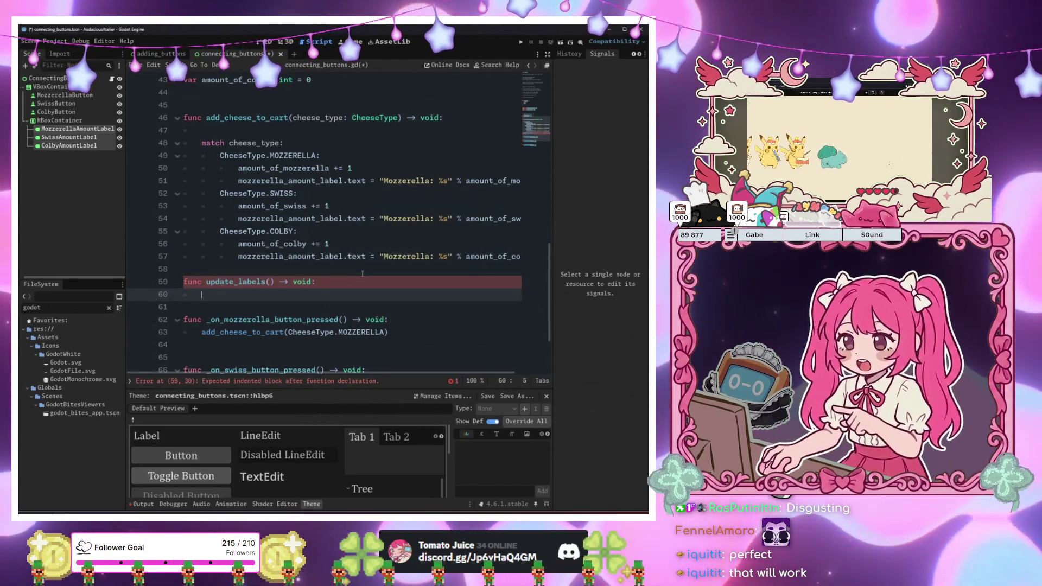
pyautogui.press('Return')
pyautogui.press('Up')
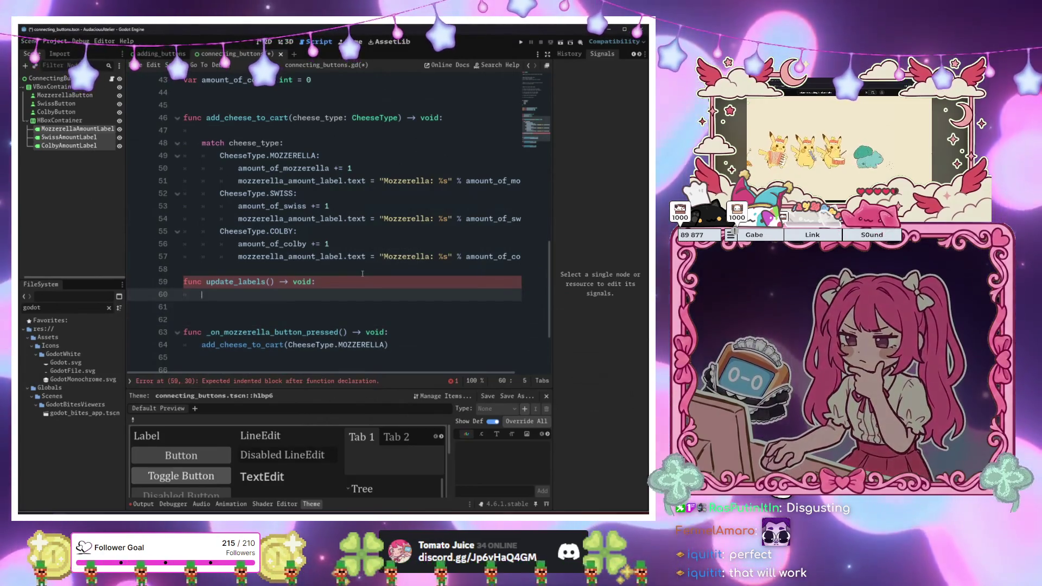
pyautogui.press('Up')
pyautogui.press('Right')
pyautogui.press('Right')
pyautogui.press('Right')
# Name the function update_cheese_label and give it a cheese_type: CheeseType parameter
pyautogui.write('va')
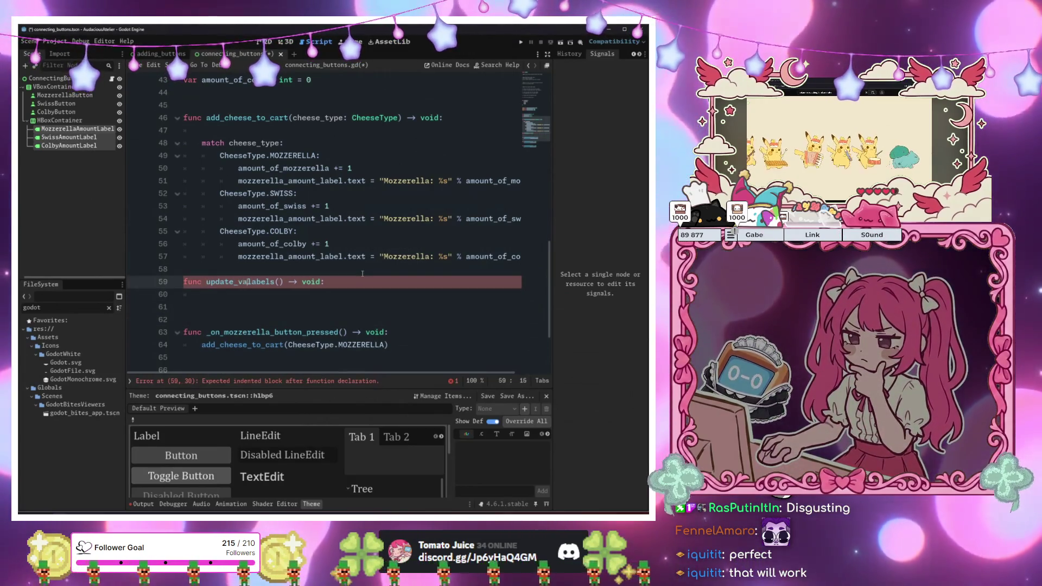
pyautogui.press('BackSpace')
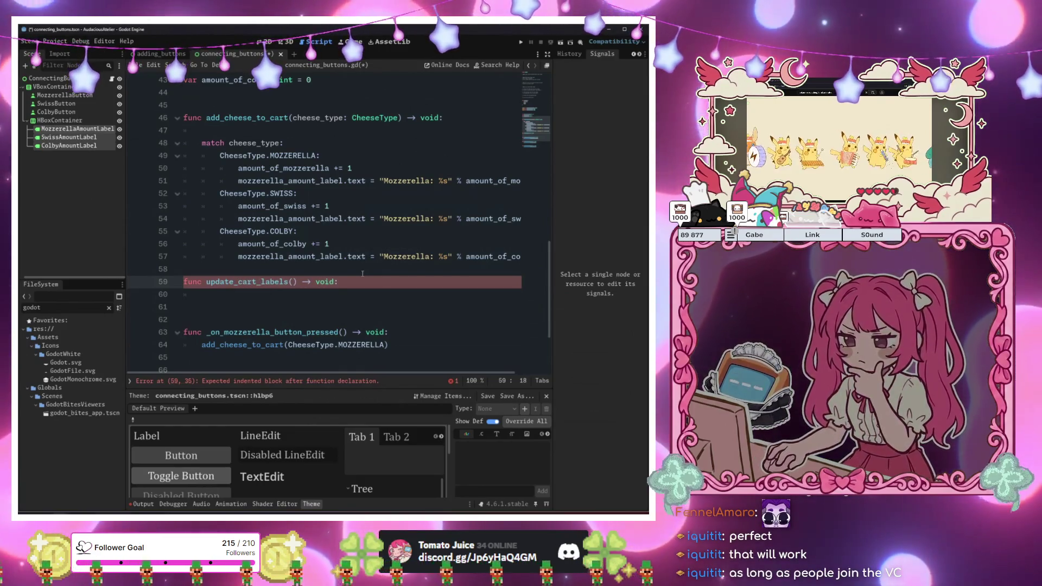
pyautogui.write('cart_')
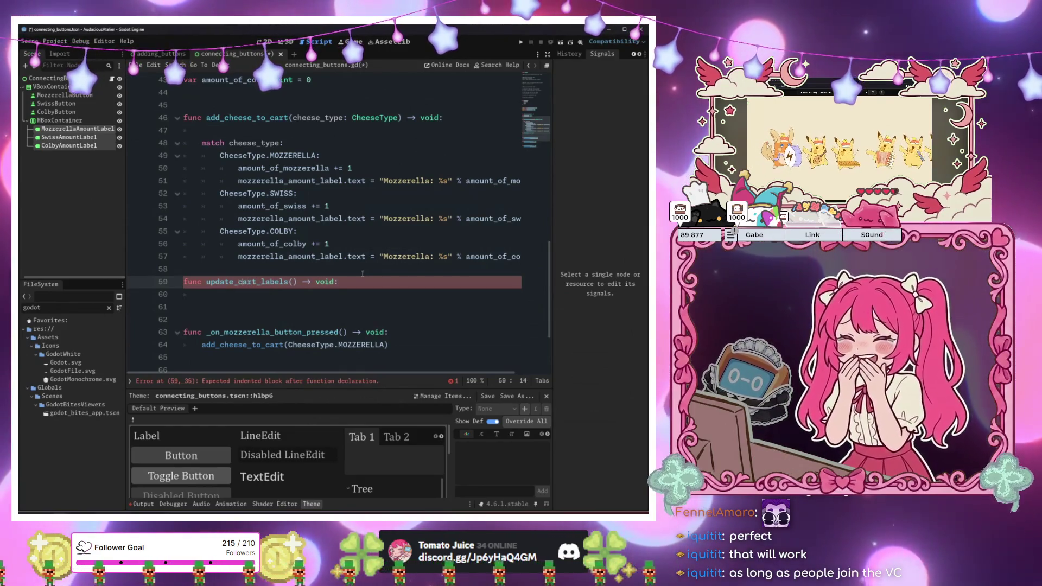
pyautogui.press('BackSpace')
pyautogui.press('BackSpace')
pyautogui.press('BackSpace')
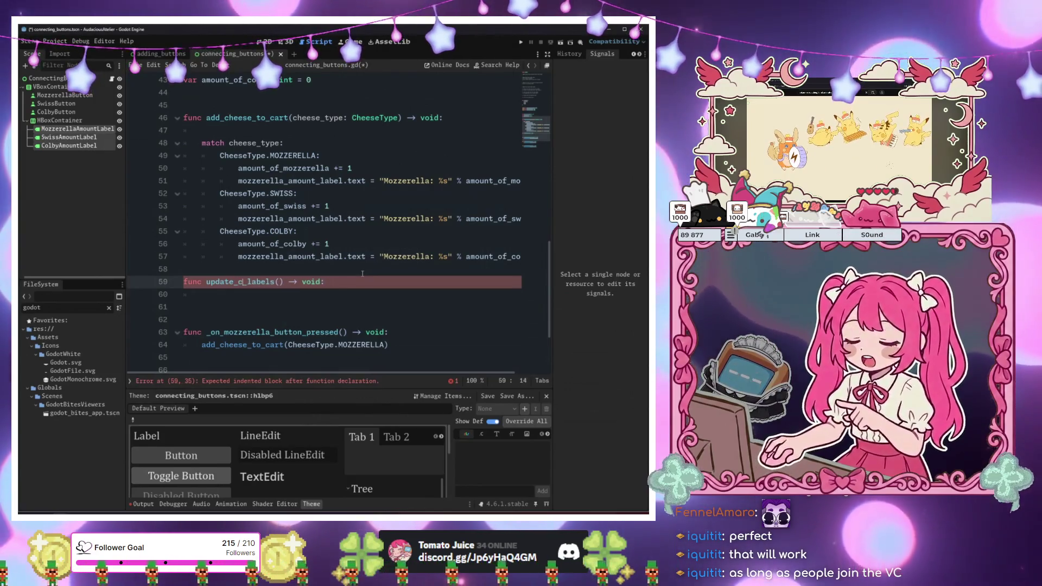
pyautogui.write('heese')
pyautogui.hotkey('ctrl', 'Right')
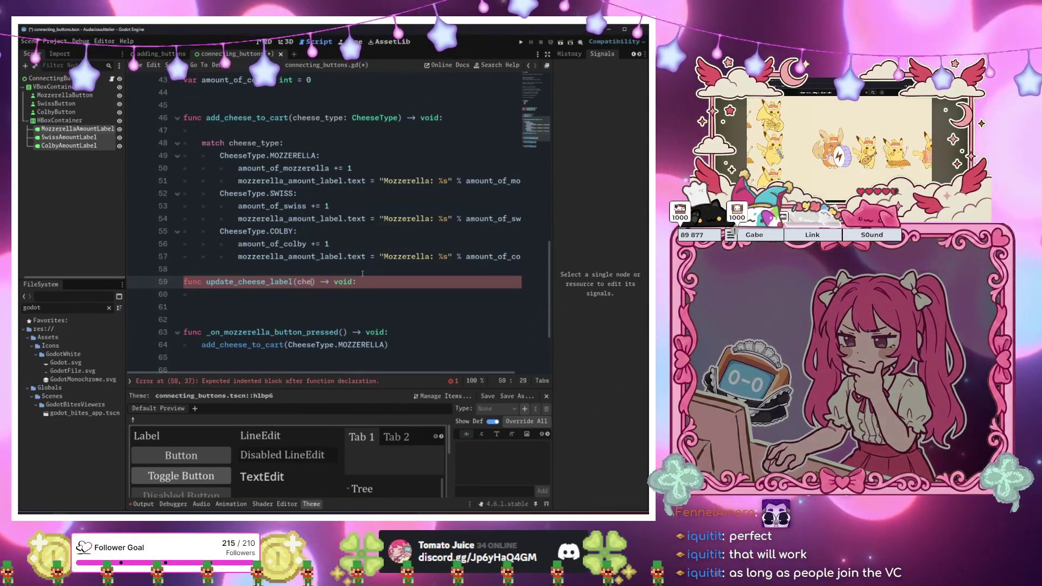
pyautogui.write('_type: ')
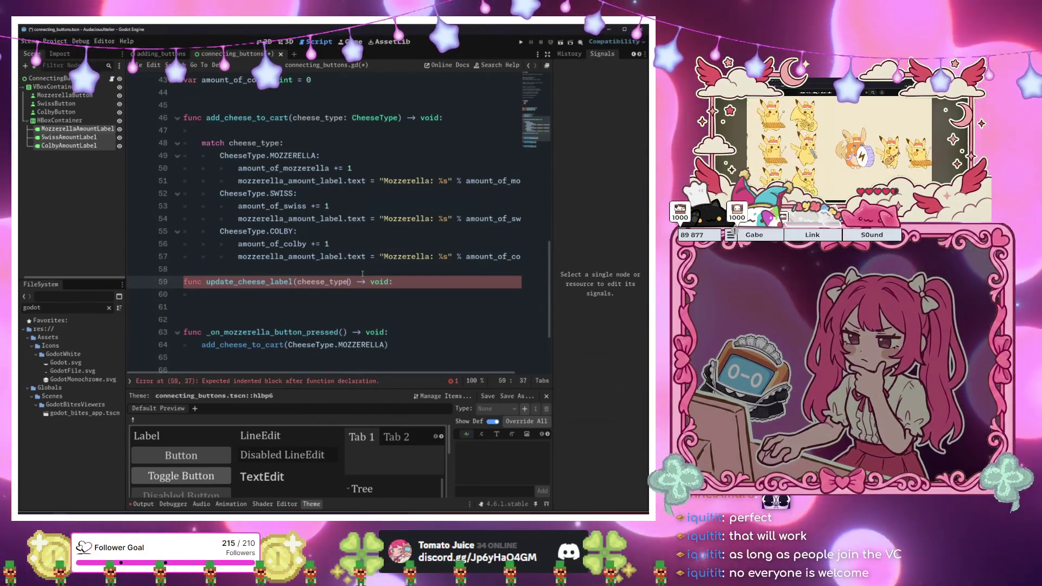
pyautogui.write('CheeseType')
pyautogui.press('Down')
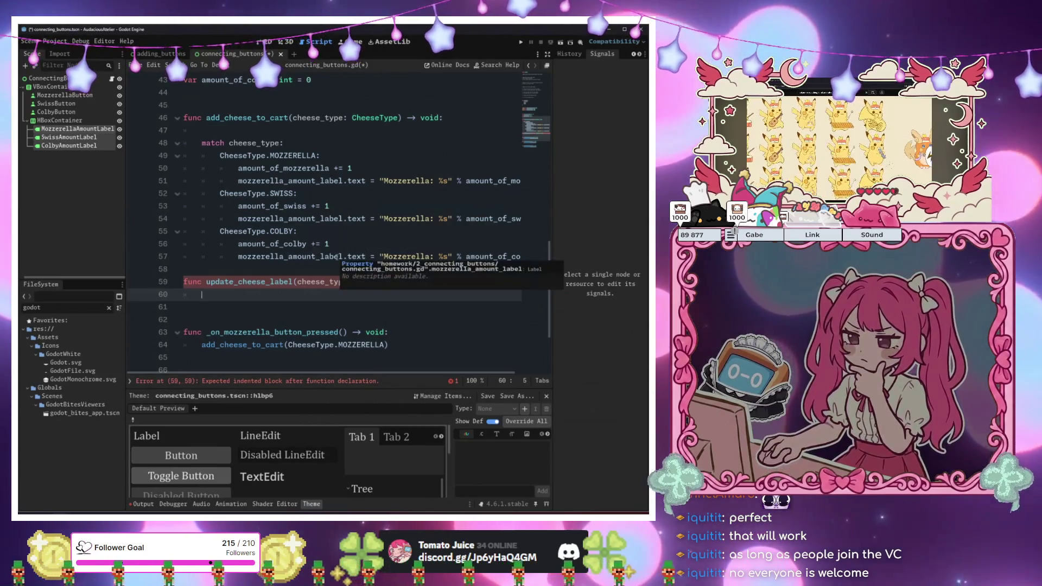
# Save the script with the new update_cheese_label stub
pyautogui.click(338, 256)
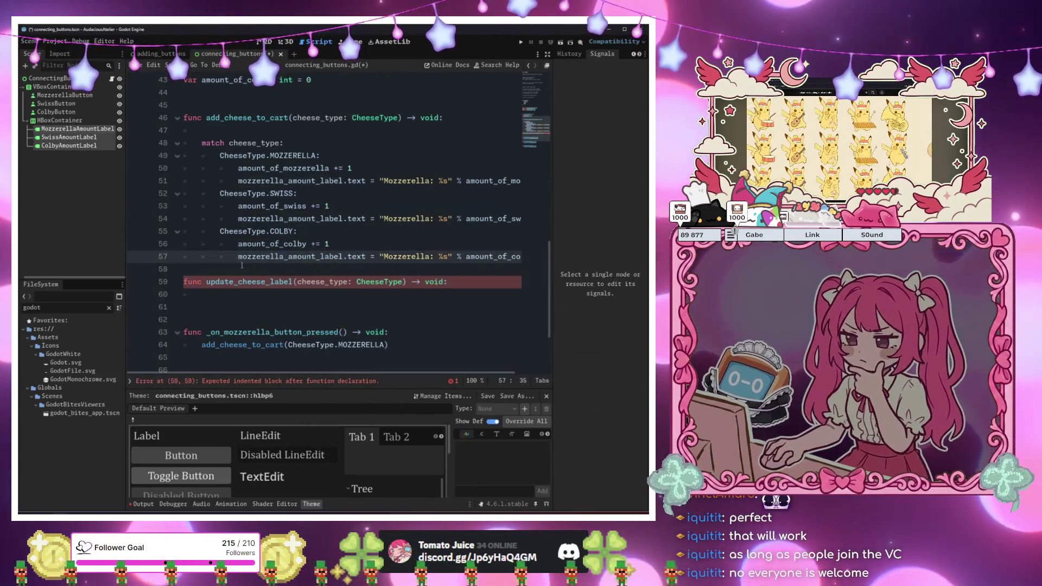
pyautogui.moveTo(239, 259)
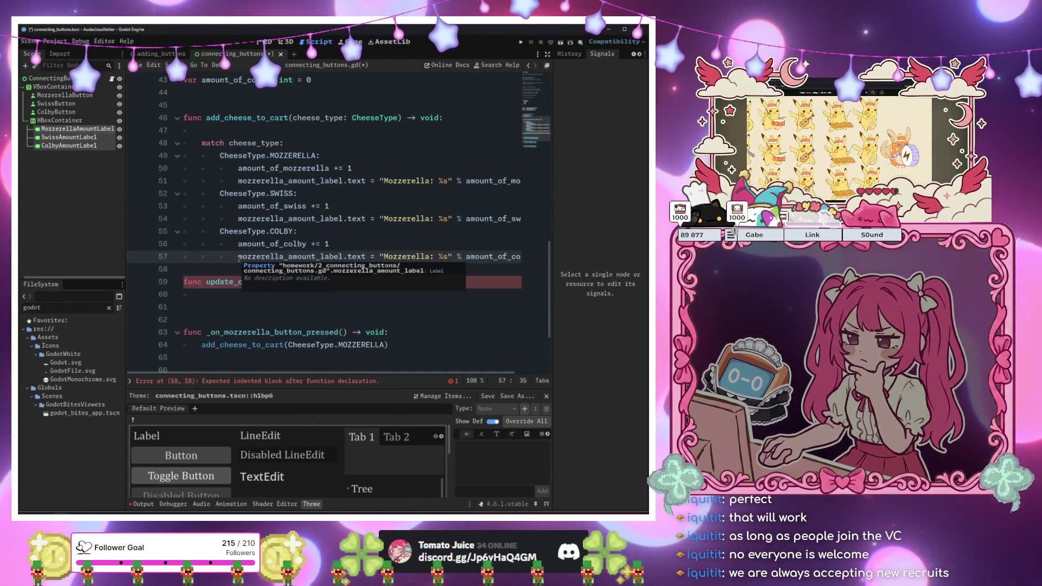
pyautogui.click(229, 308)
pyautogui.hotkey('ctrl', 's')
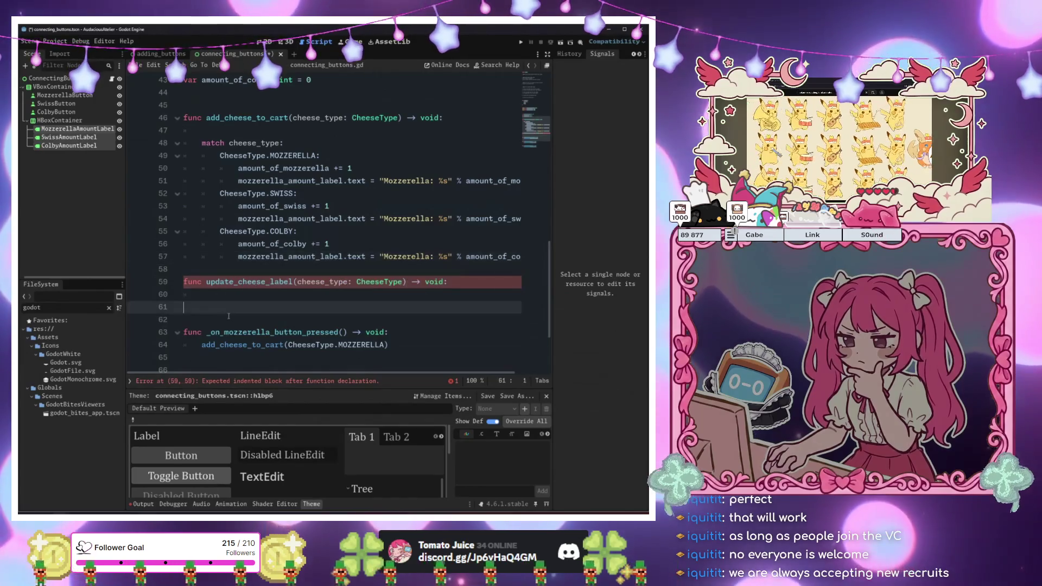
# Delete the empty update_cheese_label function
pyautogui.click(247, 300)
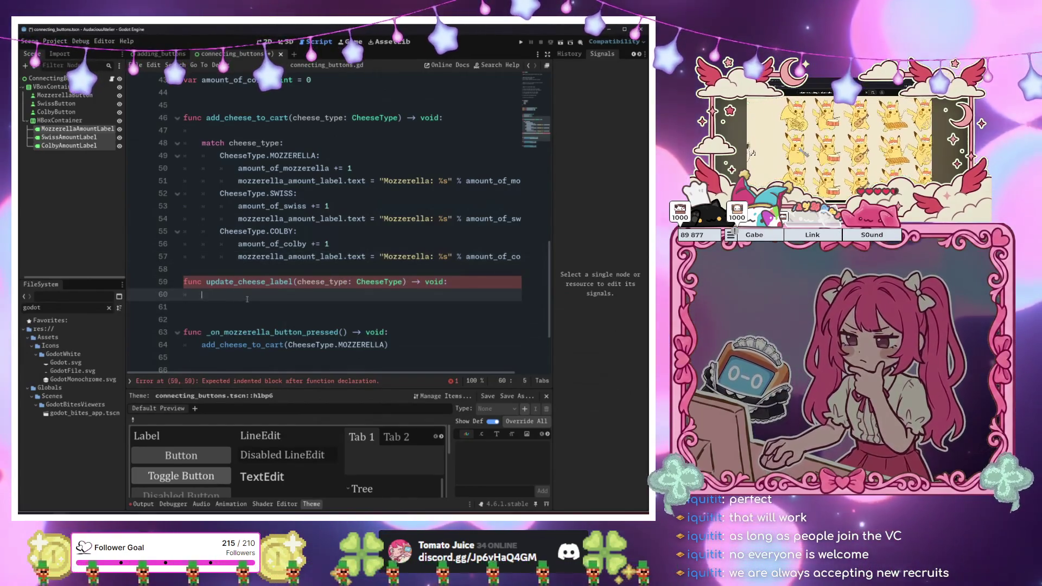
pyautogui.moveTo(197, 291); pyautogui.dragTo(180, 286)
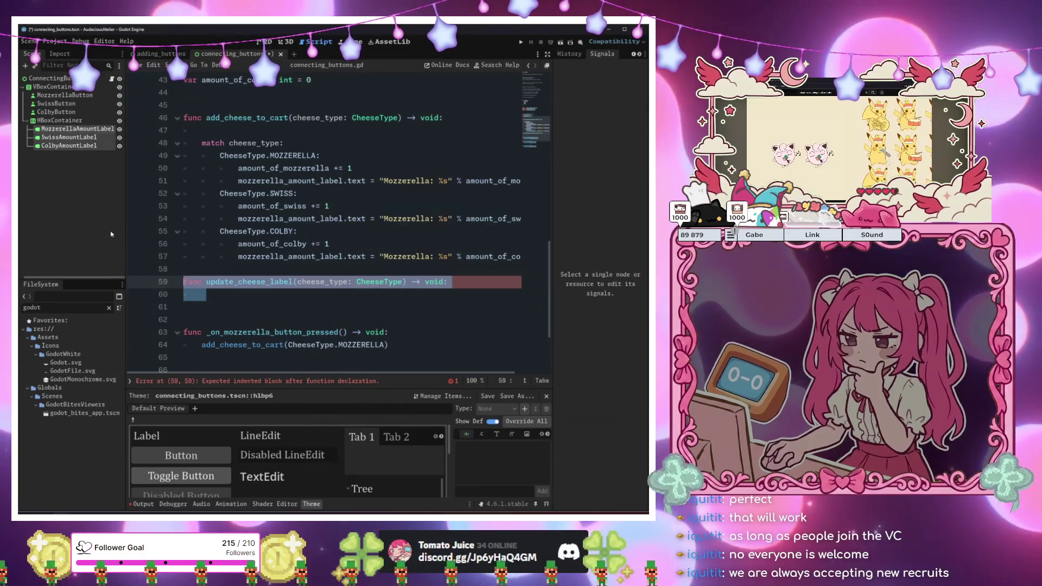
pyautogui.press('Delete')
pyautogui.press('Delete')
pyautogui.press('Delete')
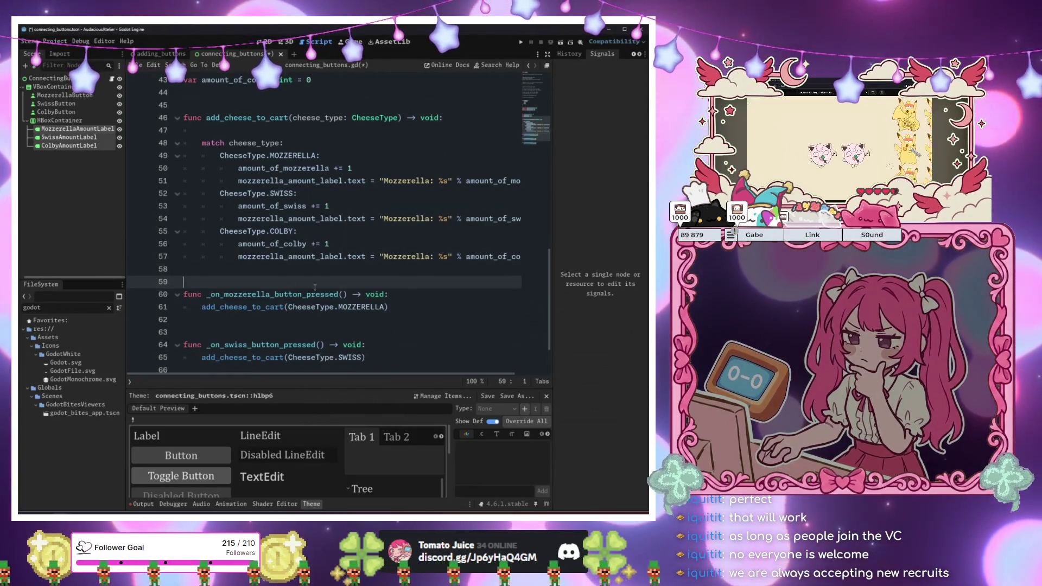
# Tidy the blank lines around the add_cheese_to_cart declaration
pyautogui.scroll(-2, 314, 288)
pyautogui.click(413, 322)
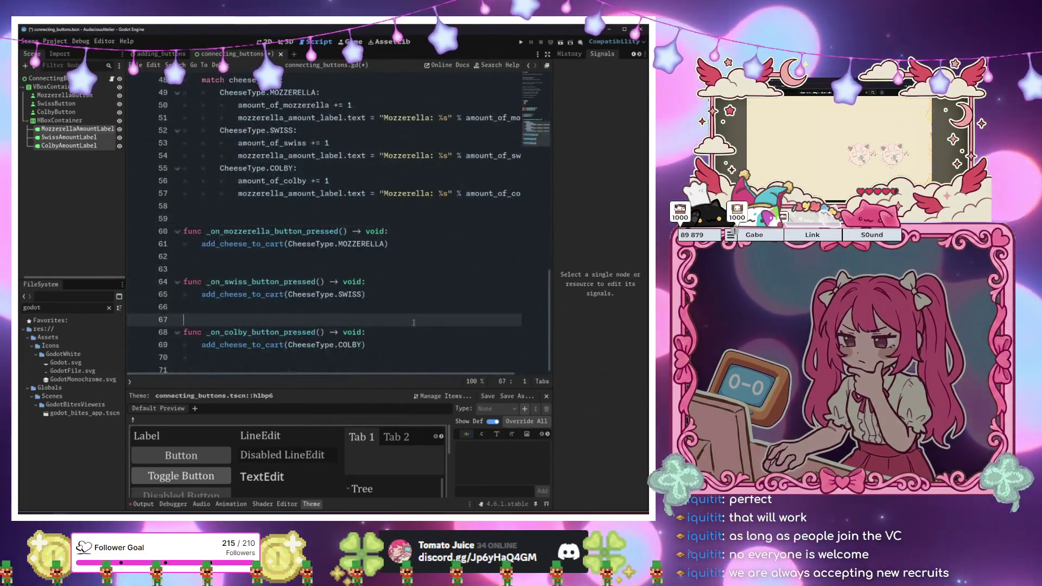
pyautogui.scroll(7, 412, 318)
pyautogui.click(390, 318)
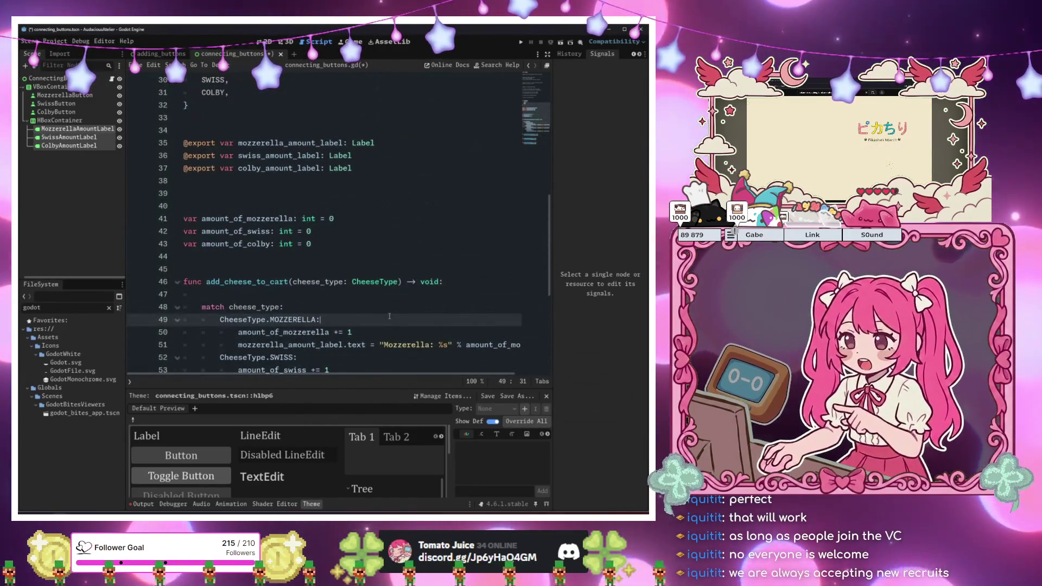
pyautogui.scroll(-4, 389, 316)
pyautogui.scroll(-2, 389, 315)
pyautogui.scroll(4, 380, 272)
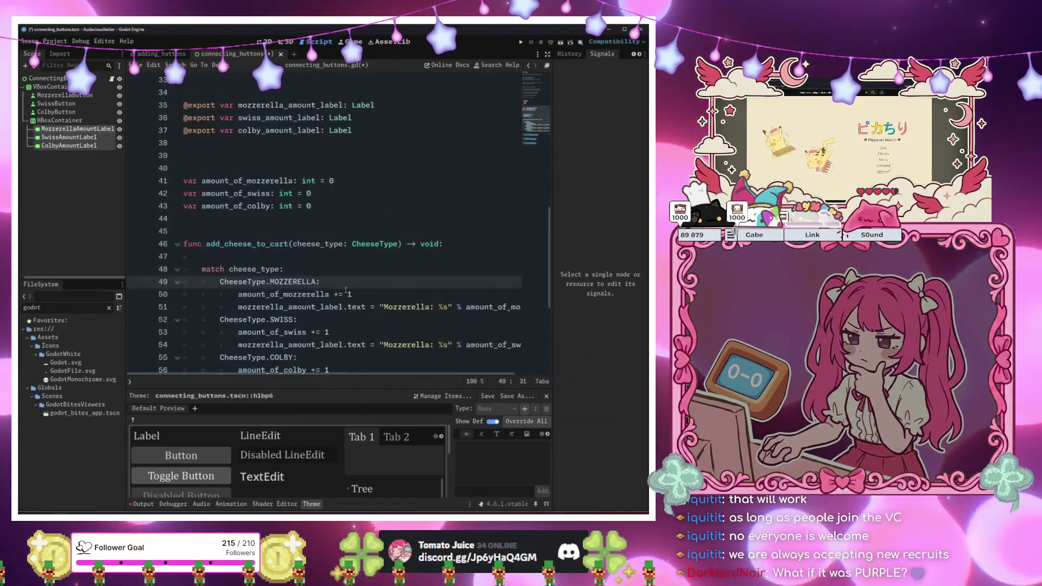
pyautogui.click(374, 242)
pyautogui.click(375, 237)
pyautogui.press('Return')
pyautogui.press('Return')
pyautogui.press('Return')
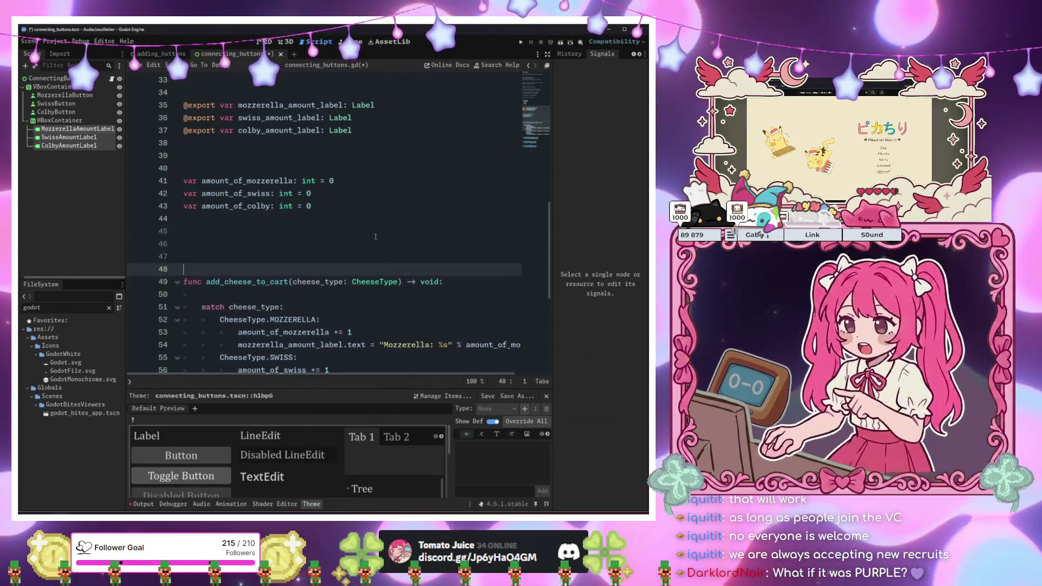
pyautogui.press('BackSpace')
pyautogui.press('BackSpace')
pyautogui.press('BackSpace')
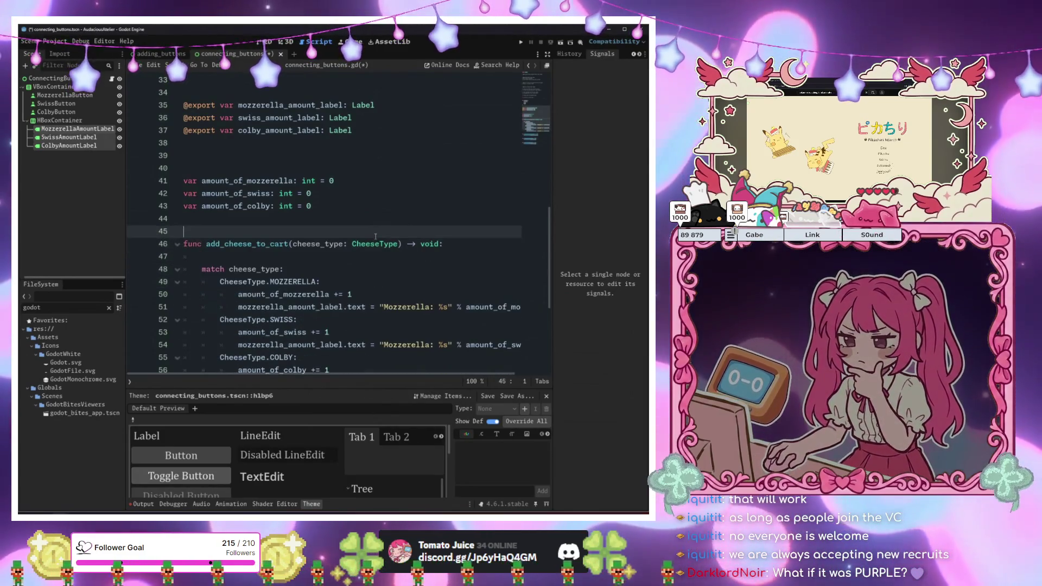
# Connect the Mozzerella, Swiss and Colby buttons' pressed signals to the script, then run it
pyautogui.click(65, 95)
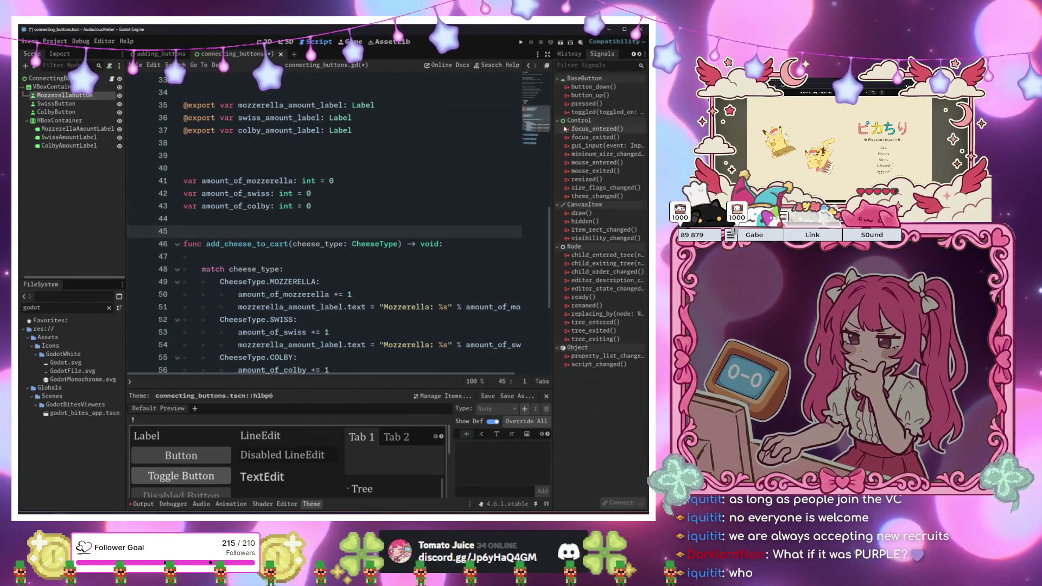
pyautogui.doubleClick(604, 105)
pyautogui.click(434, 354)
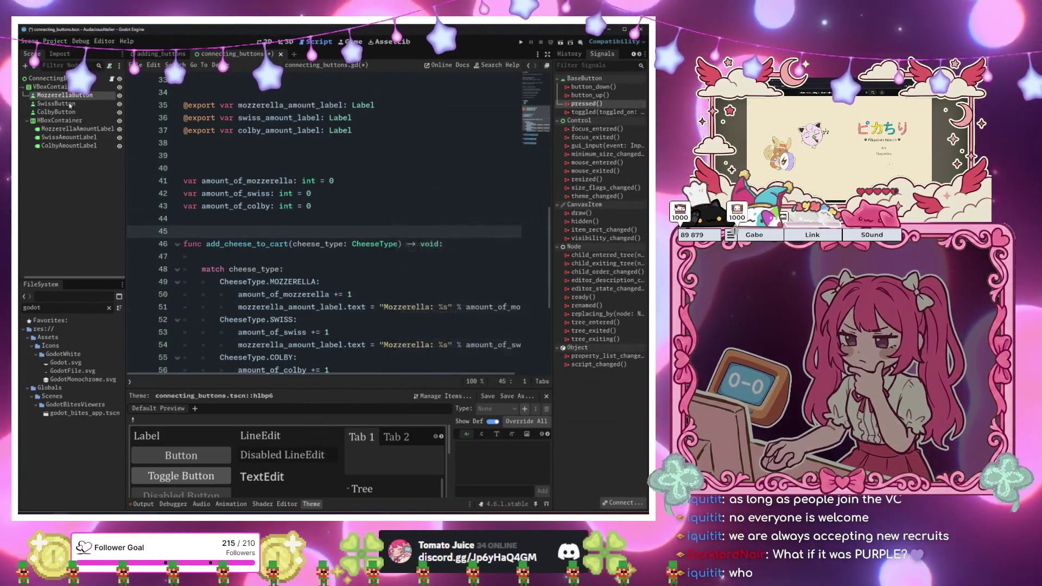
pyautogui.click(61, 103)
pyautogui.doubleClick(586, 103)
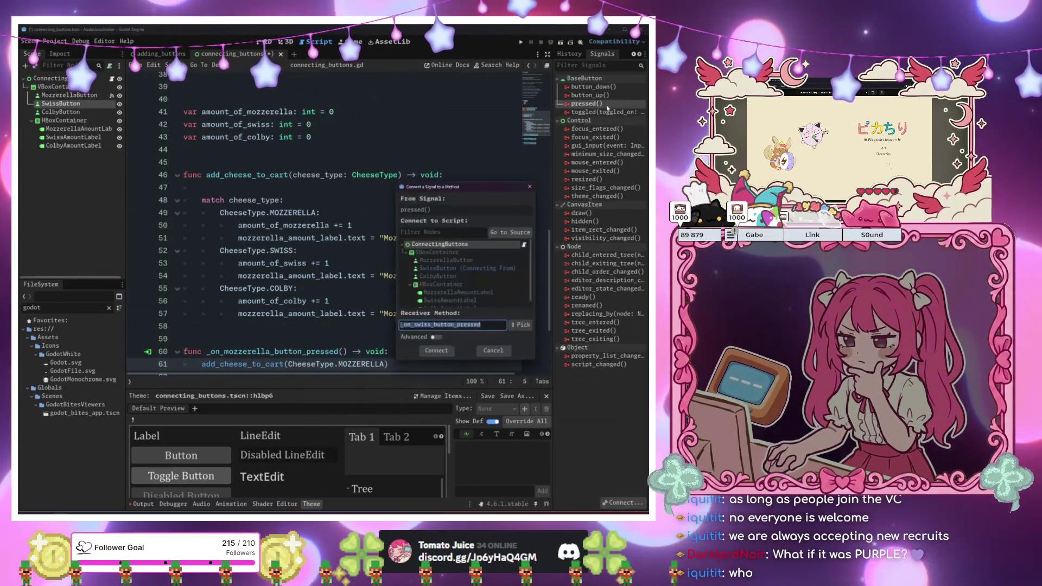
pyautogui.click(436, 354)
pyautogui.click(60, 112)
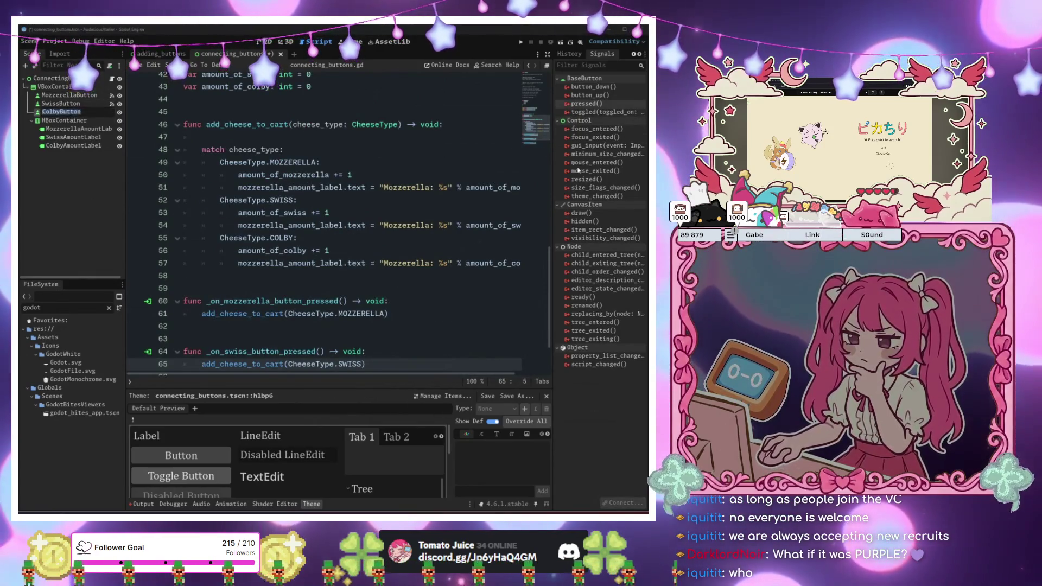
pyautogui.doubleClick(585, 103)
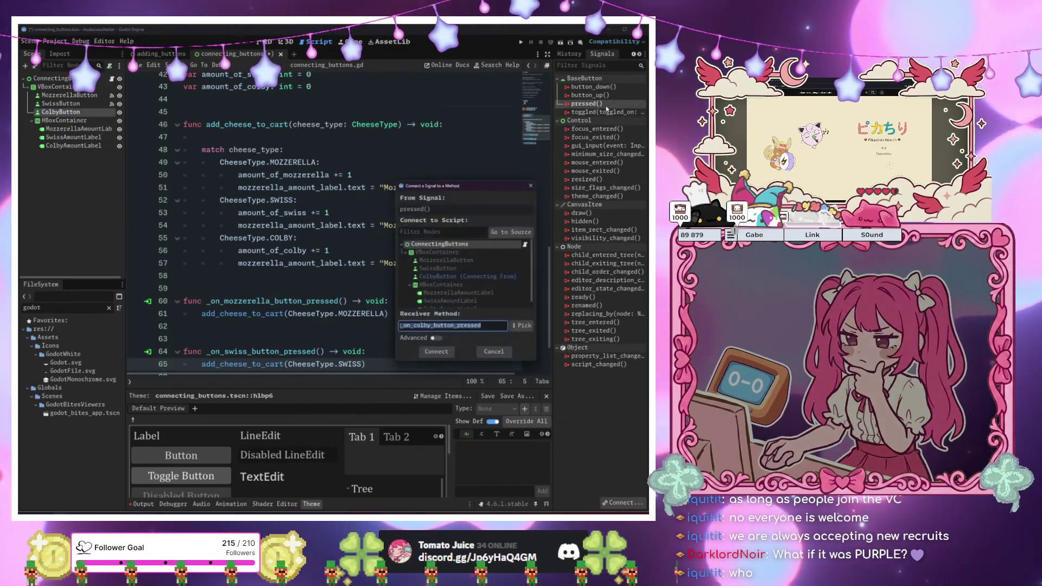
pyautogui.click(435, 355)
pyautogui.click(365, 311)
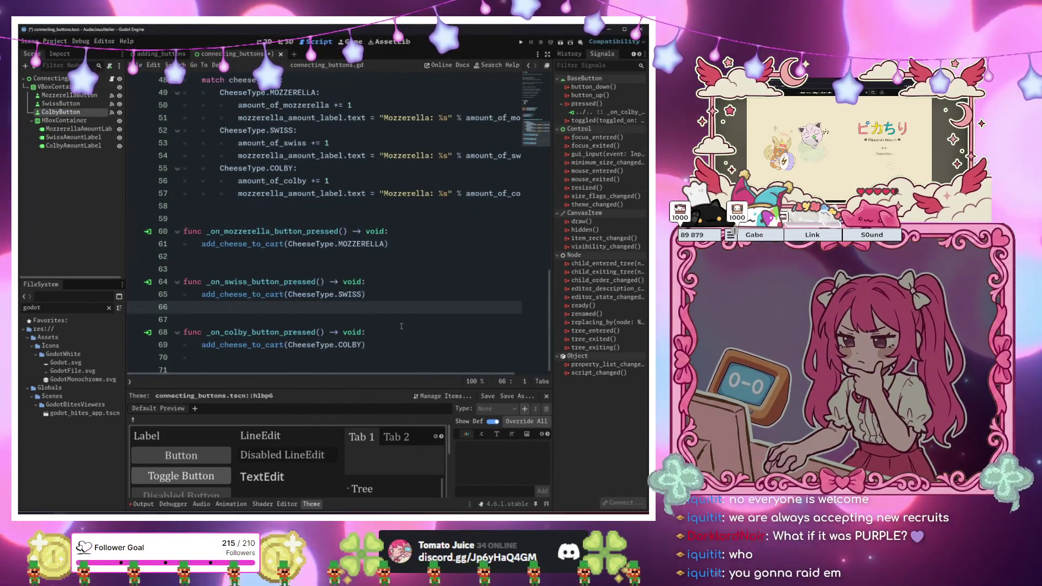
pyautogui.press('F6')
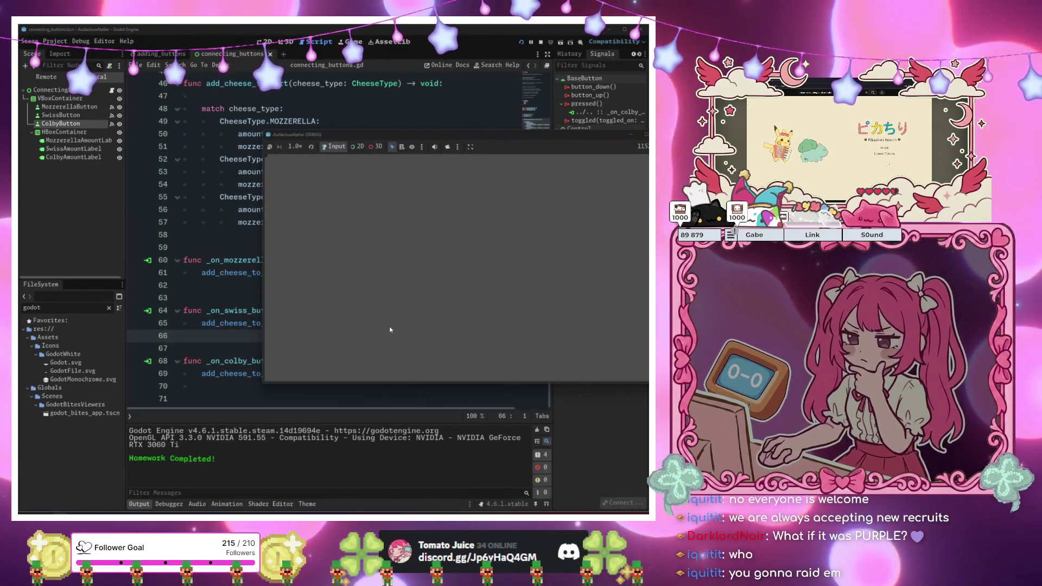
# Rerun the game, press the Mozzerella, Swiss and Colby Add to Cart buttons, then stop it
pyautogui.press('F8')
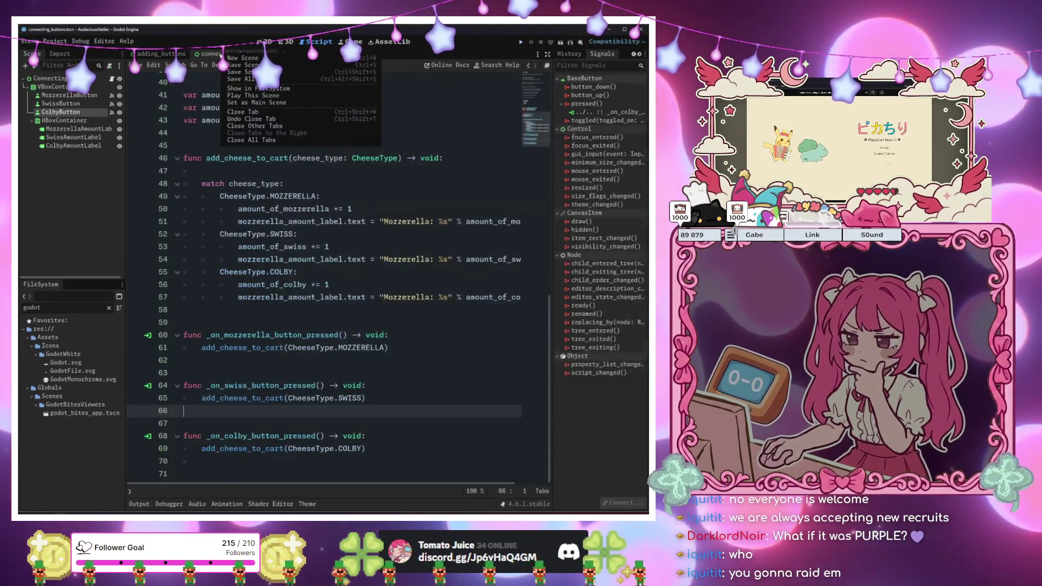
pyautogui.rightClick(225, 53)
pyautogui.click(245, 103)
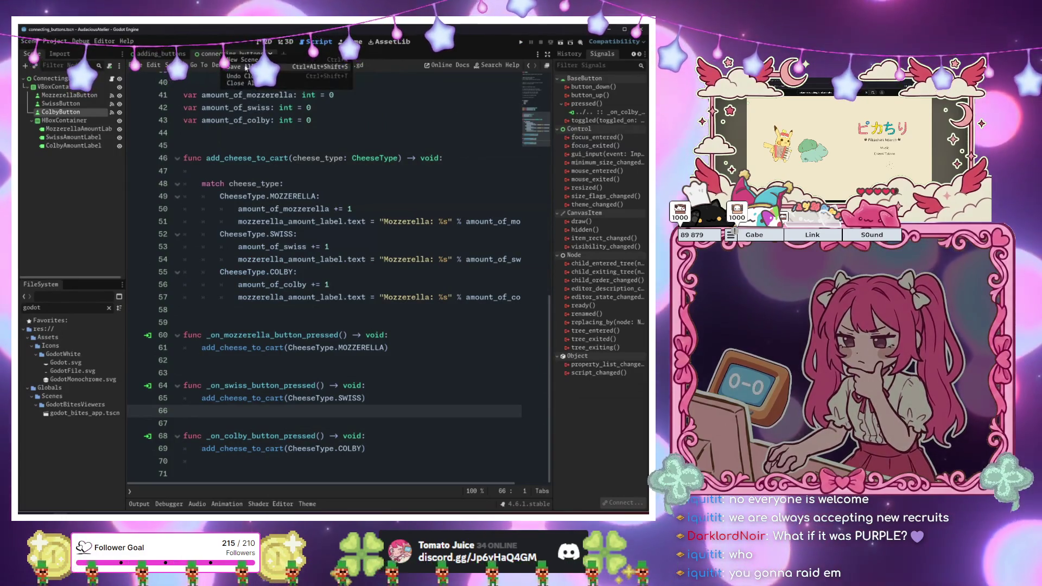
pyautogui.press('F5')
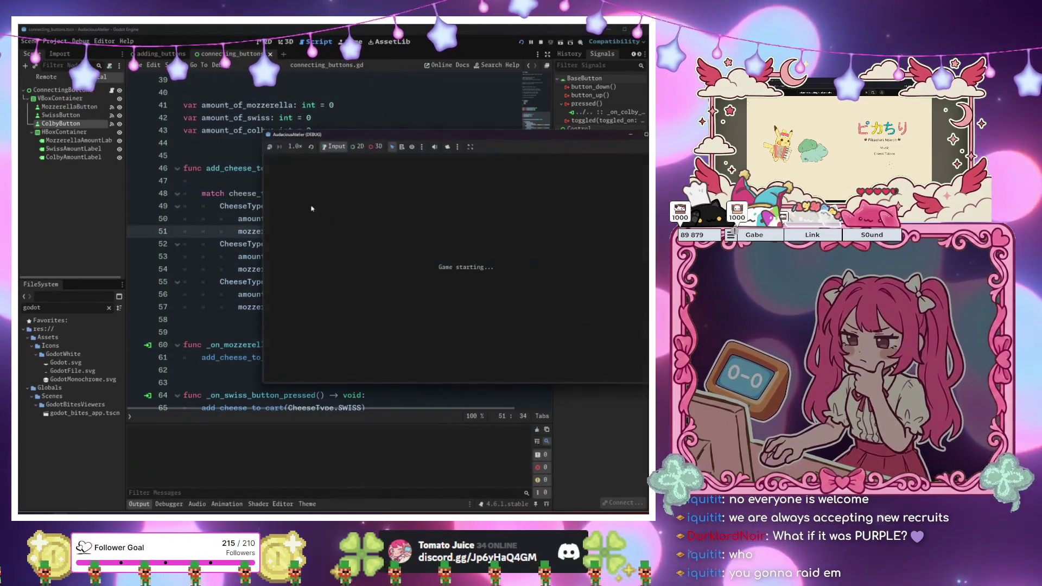
pyautogui.click(434, 202)
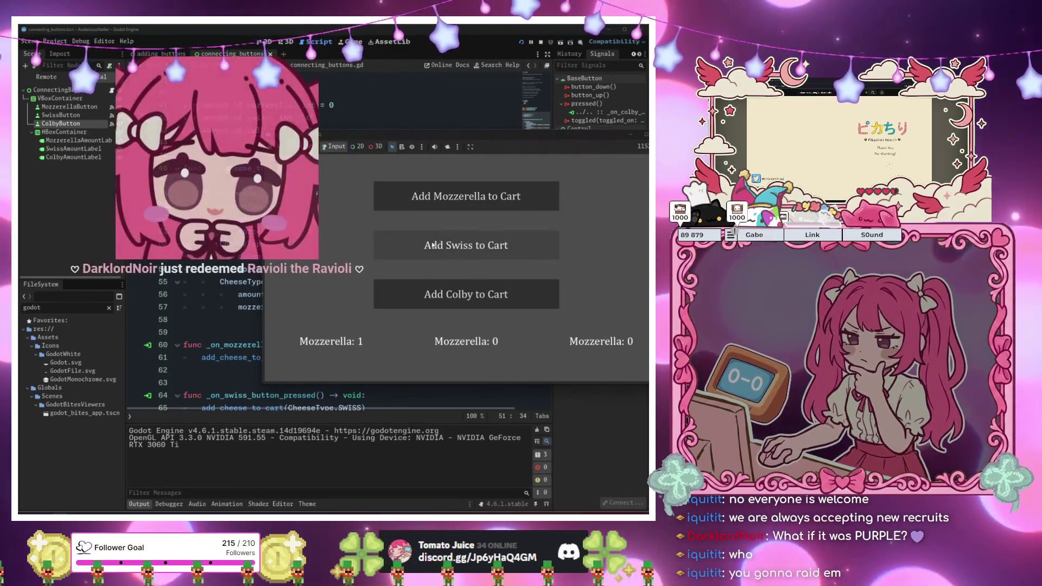
pyautogui.click(434, 245)
pyautogui.click(424, 303)
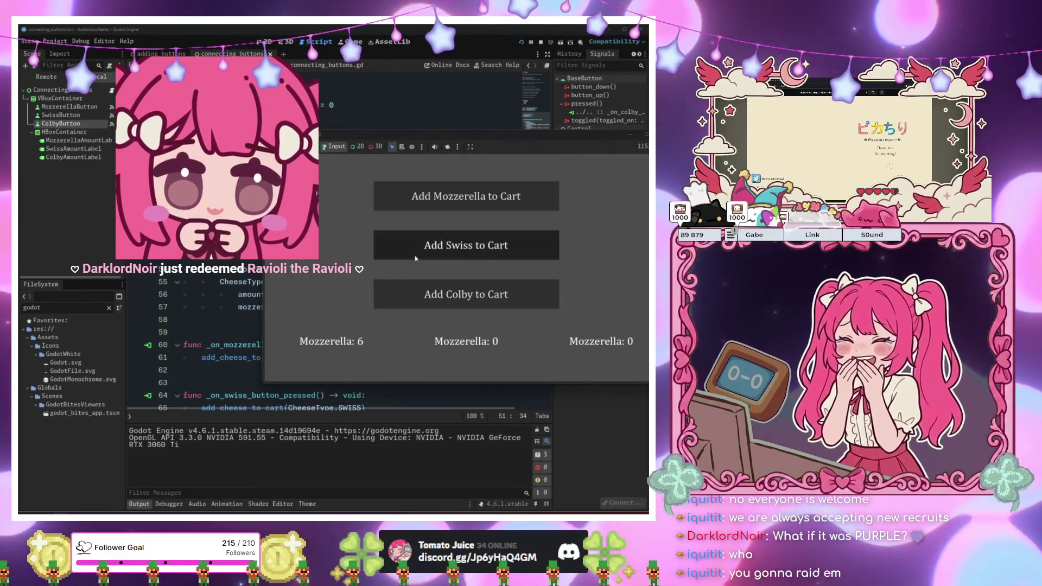
pyautogui.press('F8')
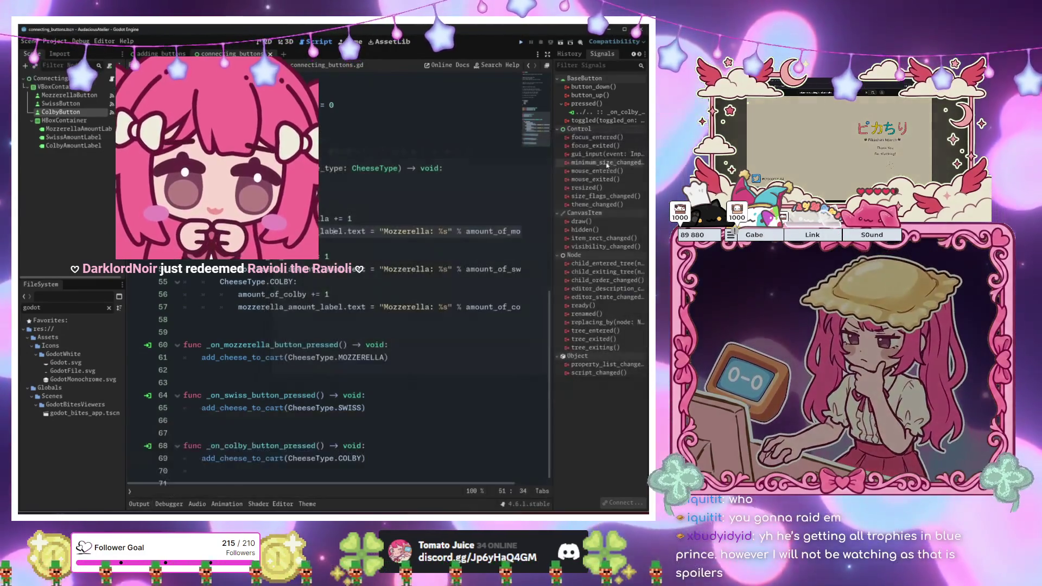
# Make the SWISS and COLBY cases update swiss_amount_label and colby_amount_label
pyautogui.click(347, 274)
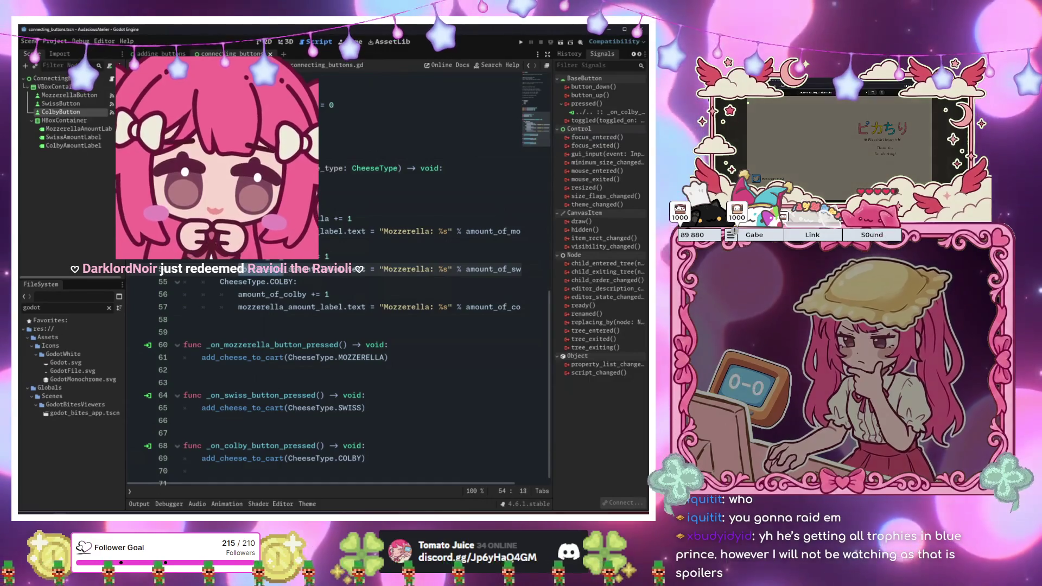
pyautogui.doubleClick(254, 269)
pyautogui.write('s')
pyautogui.press('Return')
pyautogui.moveTo(284, 307); pyautogui.dragTo(251, 307)
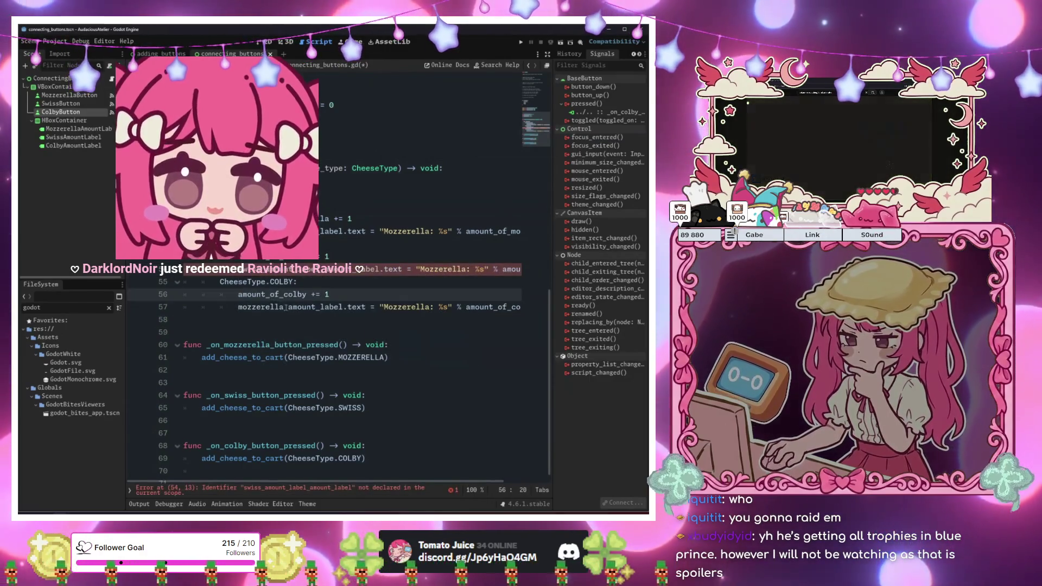
pyautogui.press('BackSpace')
pyautogui.press('BackSpace')
pyautogui.press('BackSpace')
pyautogui.write('c')
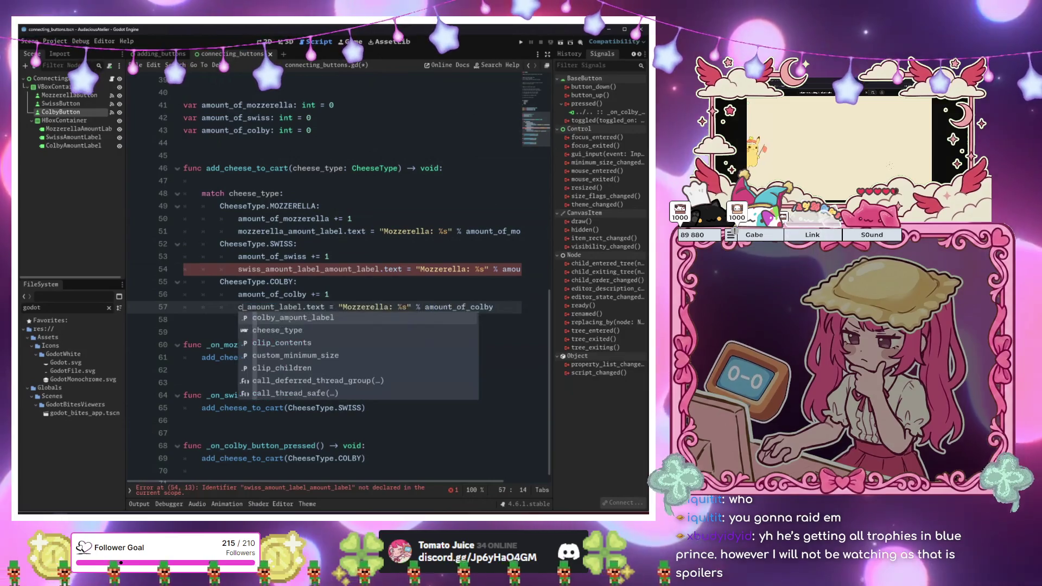
pyautogui.click(292, 320)
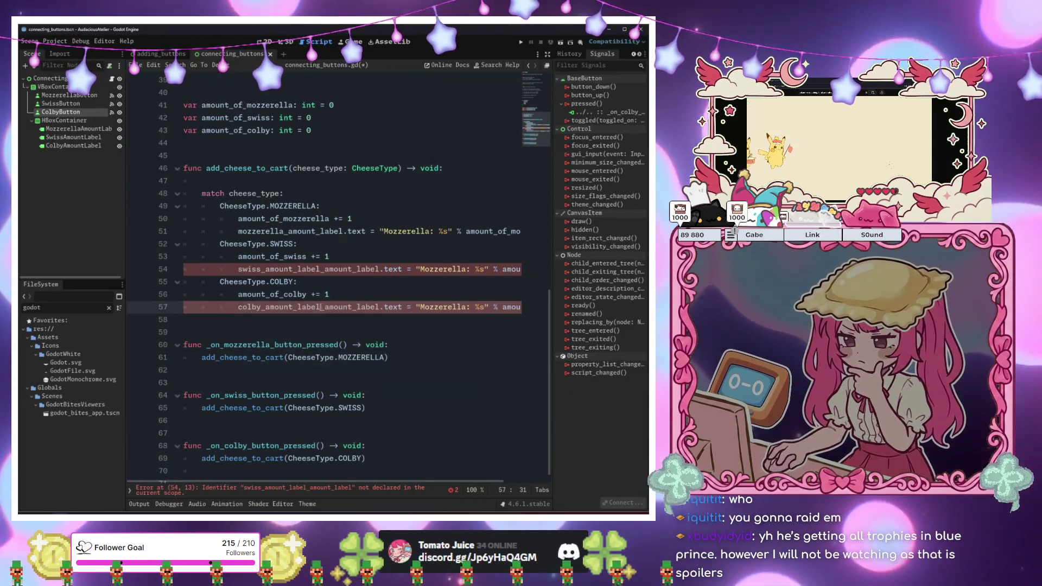
pyautogui.moveTo(320, 307); pyautogui.dragTo(378, 307)
pyautogui.press('BackSpace')
pyautogui.moveTo(379, 269); pyautogui.dragTo(343, 269)
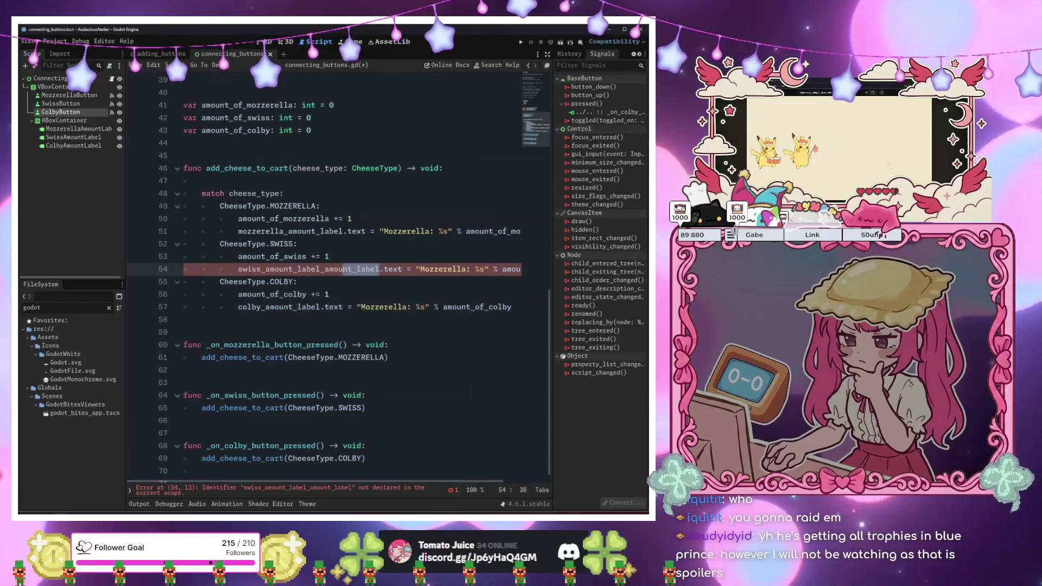
# Run the game, add one Mozzerella, one Swiss and three Colby, then close it
pyautogui.click(339, 289)
pyautogui.press('F5')
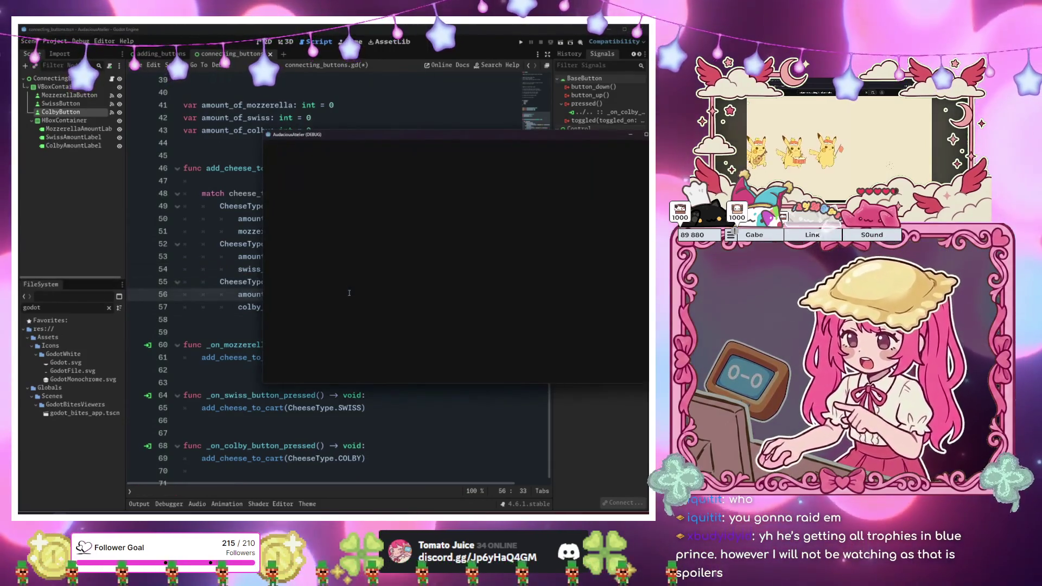
pyautogui.click(465, 196)
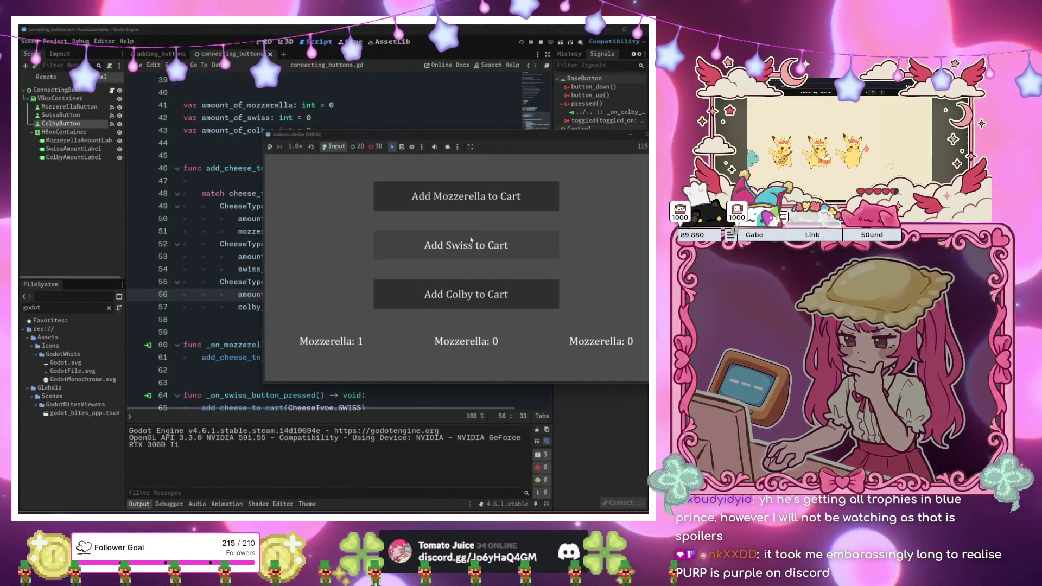
pyautogui.click(456, 245)
pyautogui.click(467, 292)
pyautogui.doubleClick(467, 289)
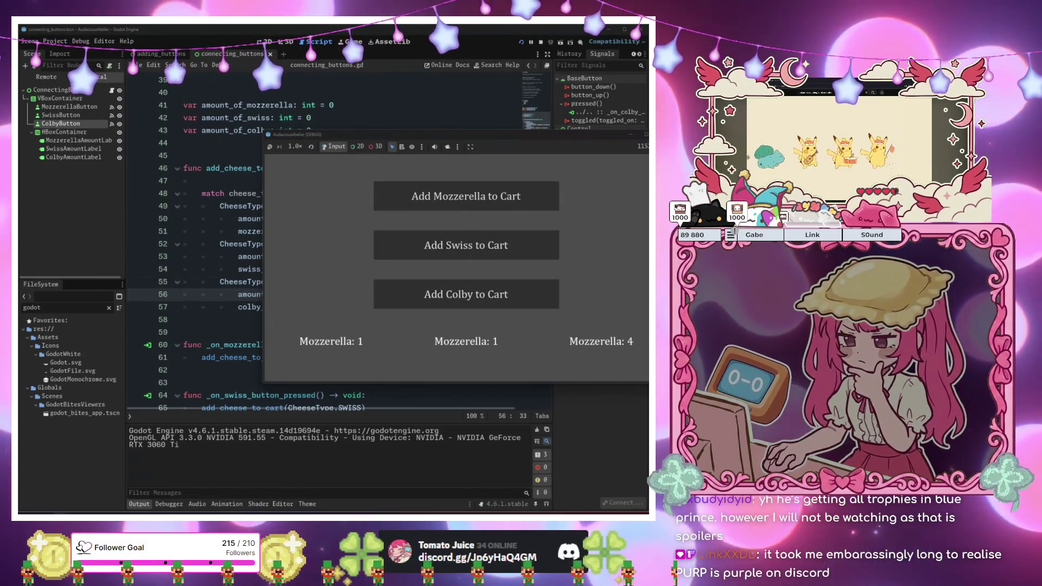
pyautogui.press('F8')
pyautogui.click(380, 373)
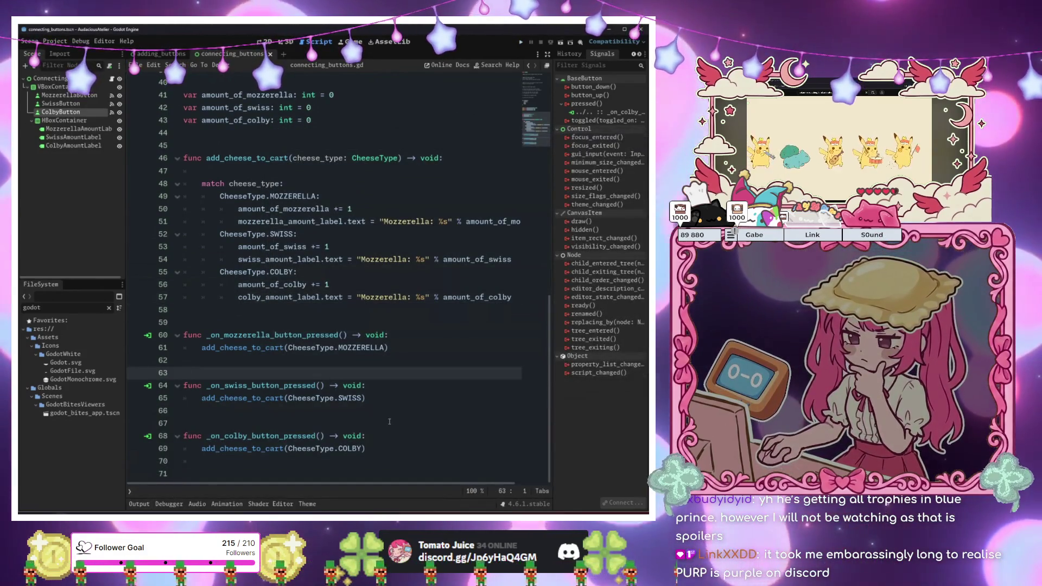
pyautogui.scroll(13, 386, 410)
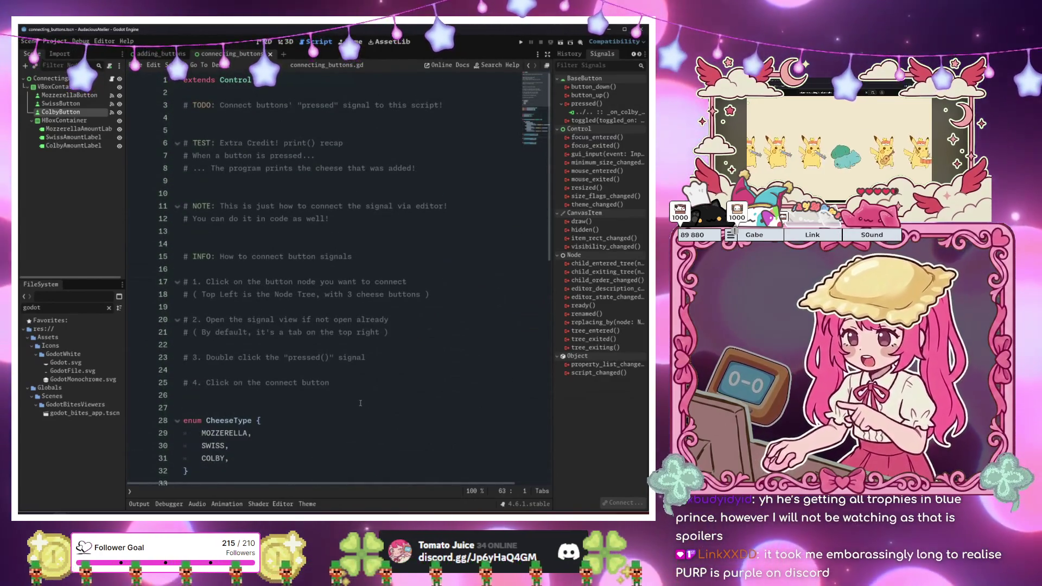
pyautogui.scroll(-9, 361, 402)
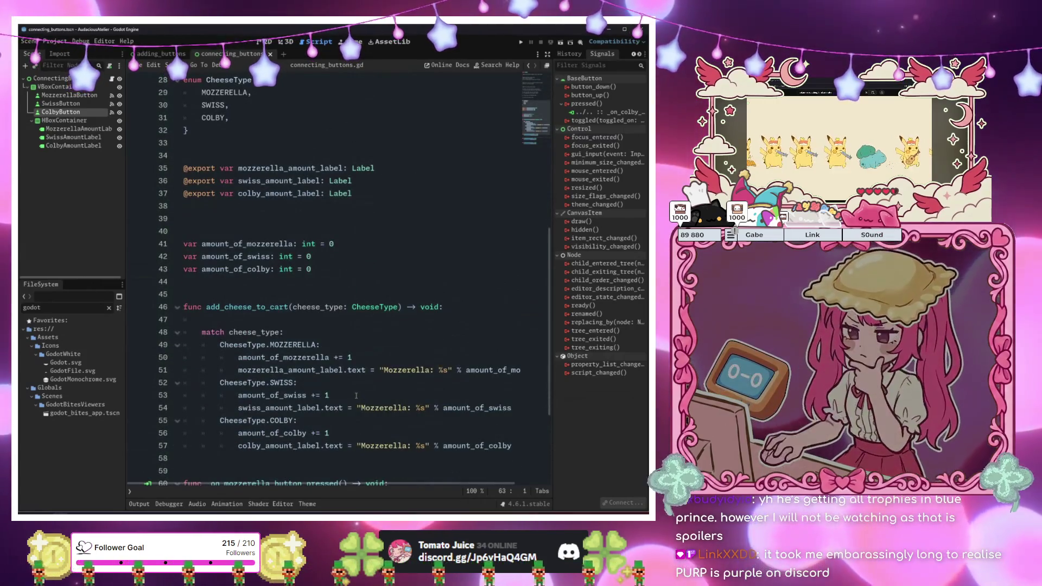
pyautogui.scroll(-3, 352, 397)
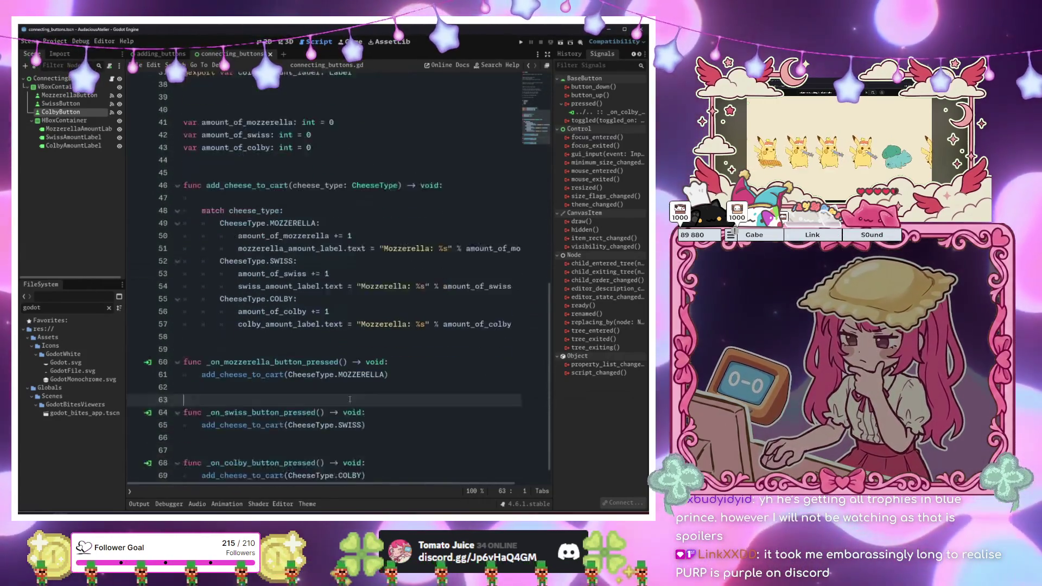
pyautogui.click(342, 413)
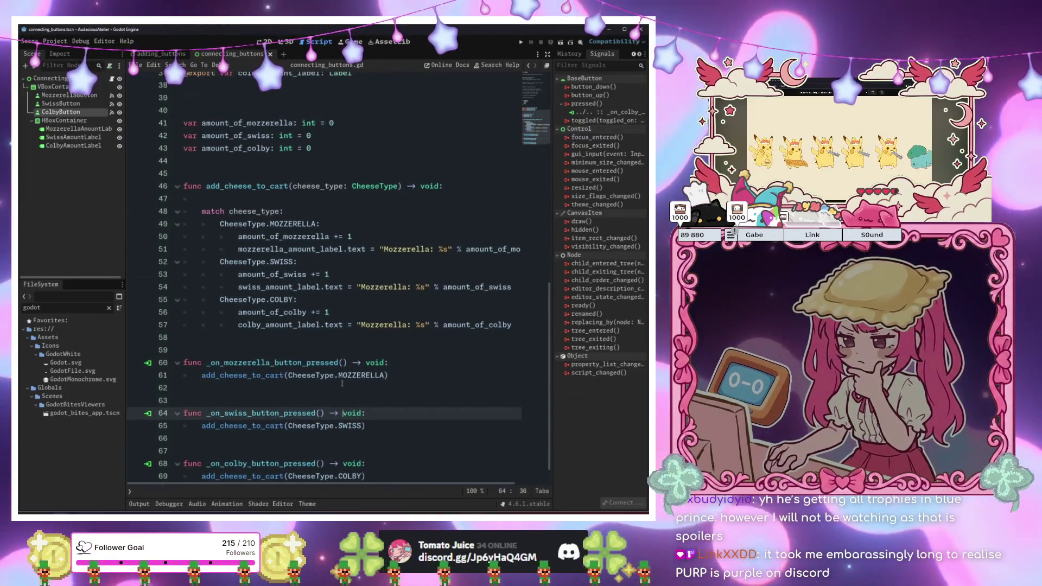
pyautogui.scroll(3, 342, 383)
pyautogui.click(295, 298)
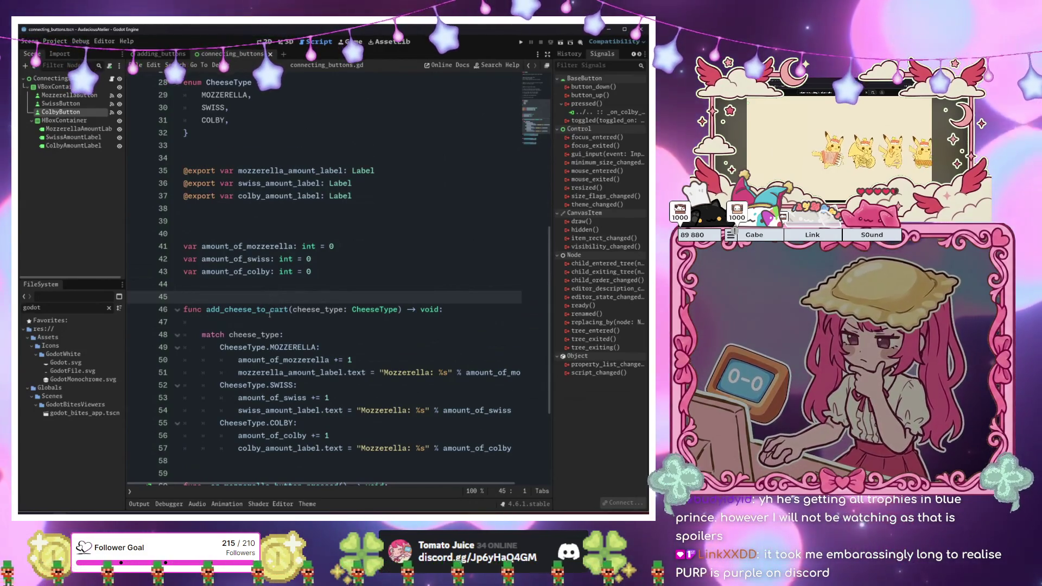
pyautogui.scroll(-4, 270, 314)
pyautogui.scroll(4, 297, 240)
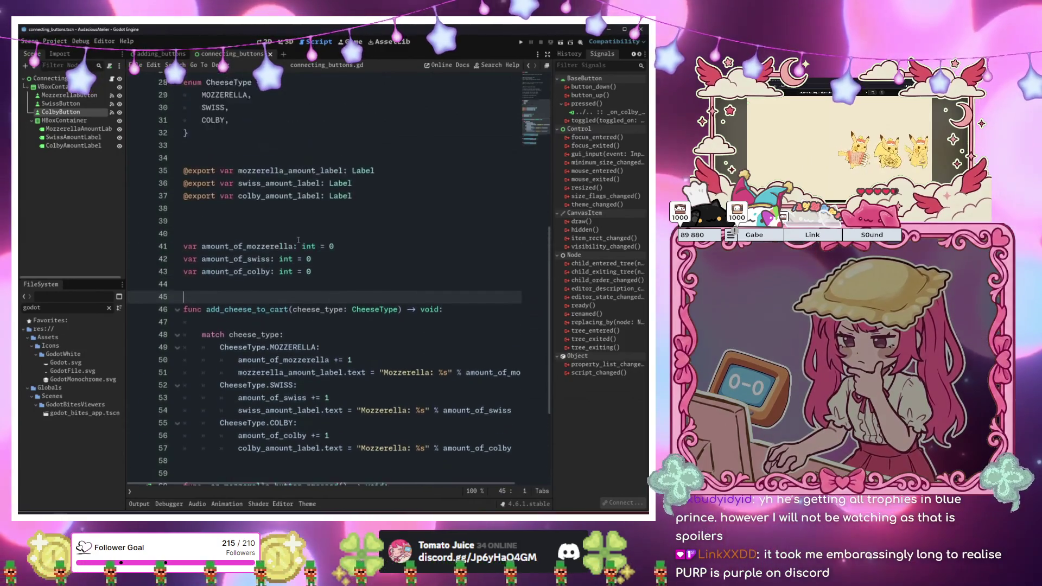
pyautogui.scroll(8, 298, 241)
pyautogui.click(362, 351)
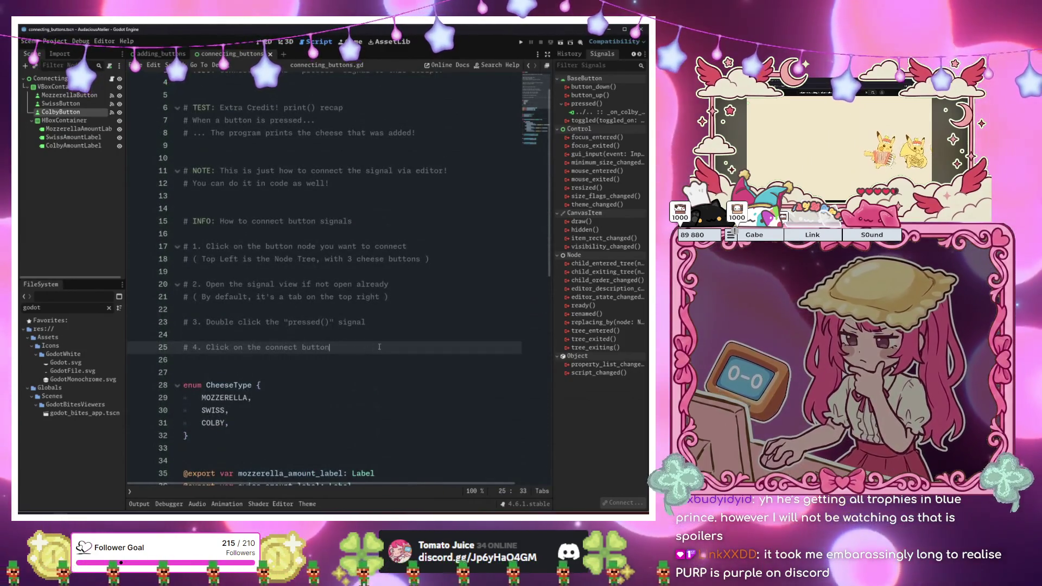
# Add comment step 5: "It'll add a green icon left to the function it connects to!"
pyautogui.press('Return')
pyautogui.press('Return')
pyautogui.write('#')
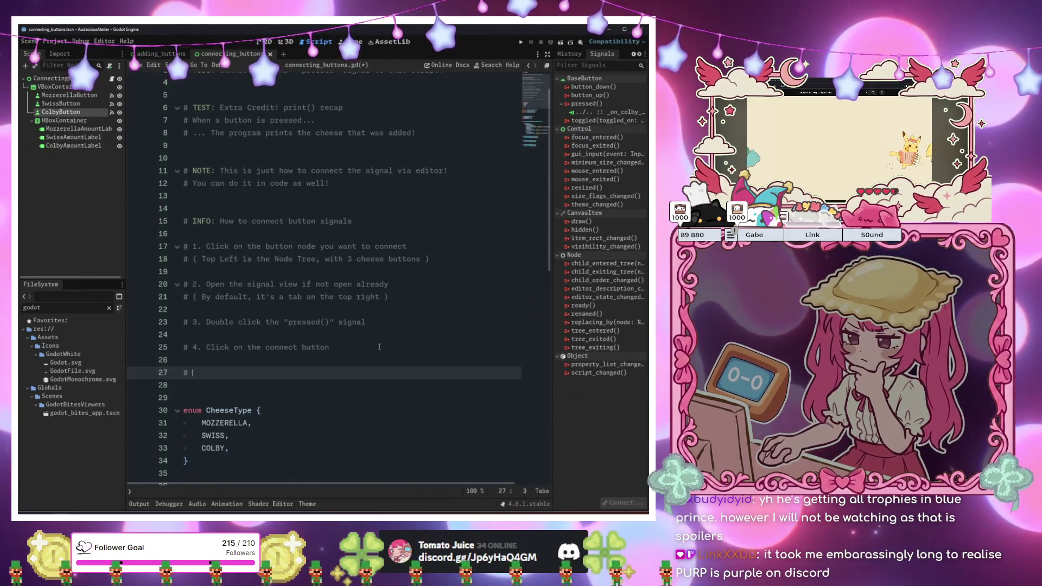
pyautogui.write("5. It'll p")
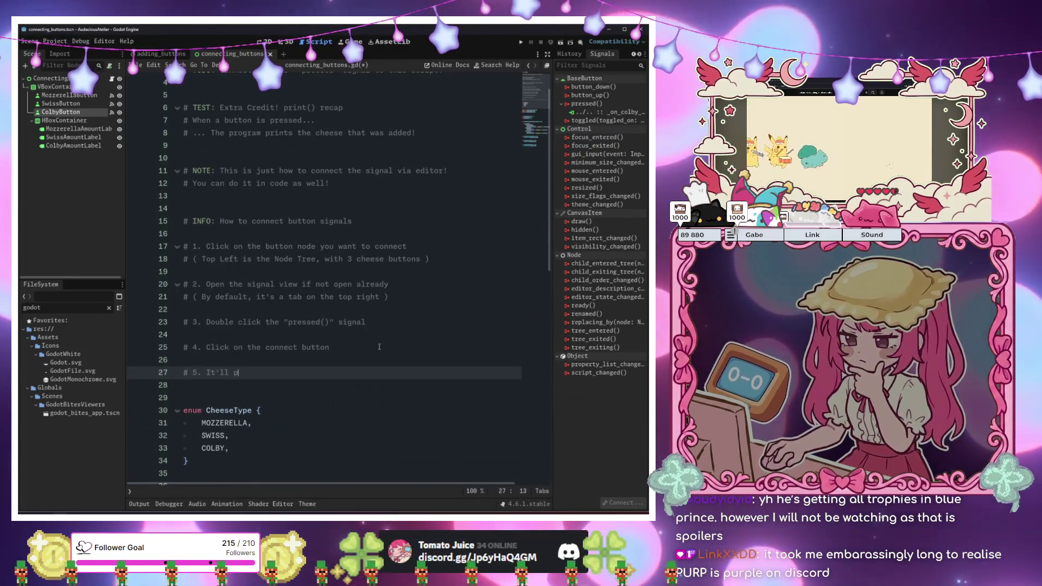
pyautogui.press('BackSpace')
pyautogui.write('add a green icon left')
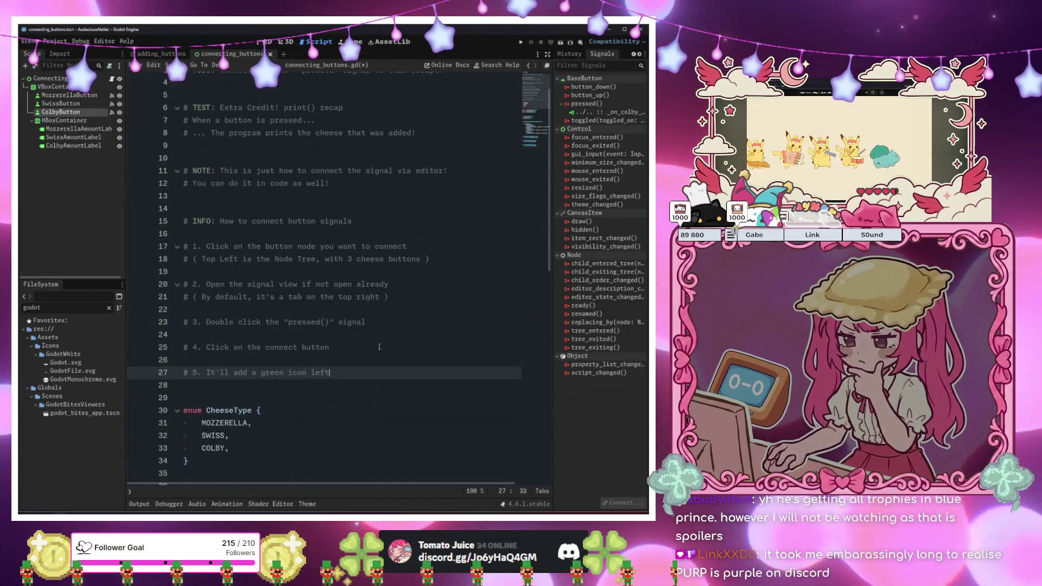
pyautogui.write(' to the functoin')
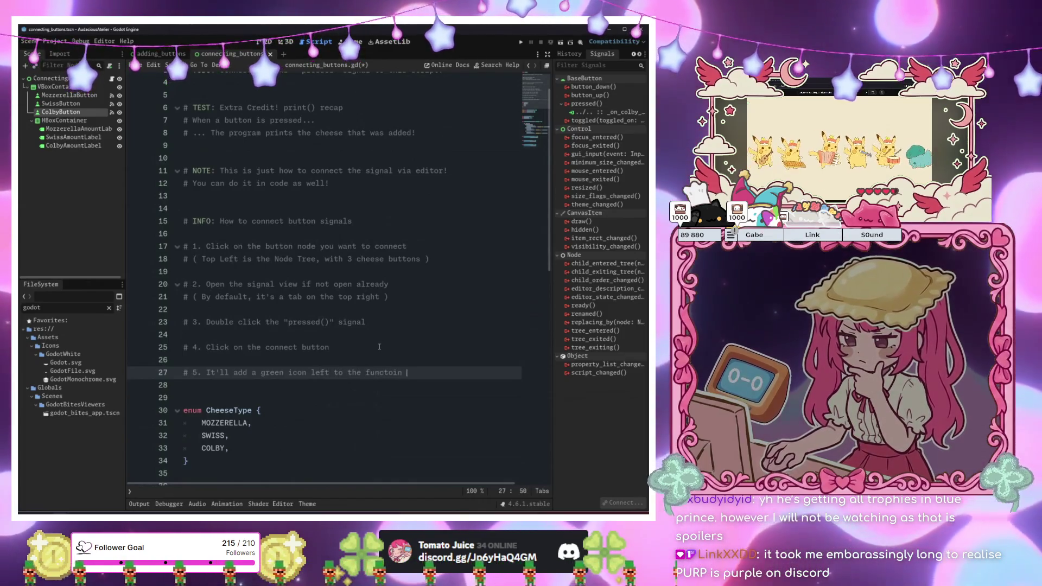
pyautogui.press('BackSpace')
pyautogui.press('BackSpace')
pyautogui.press('BackSpace')
pyautogui.write('ion it ')
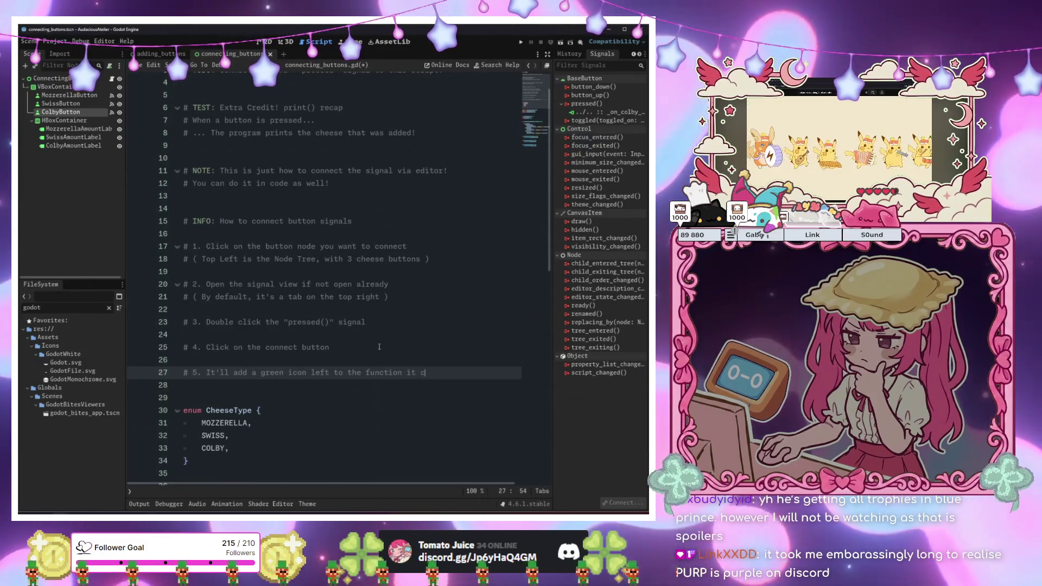
pyautogui.write('connects to!')
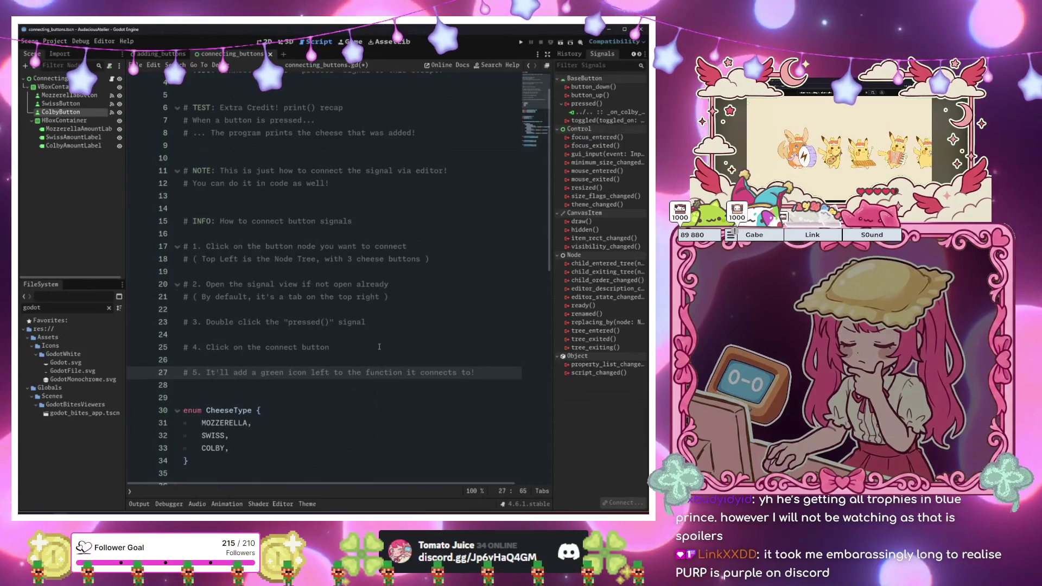
# Launch the game again with F5
pyautogui.scroll(-12, 379, 346)
pyautogui.click(380, 332)
pyautogui.press('F5')
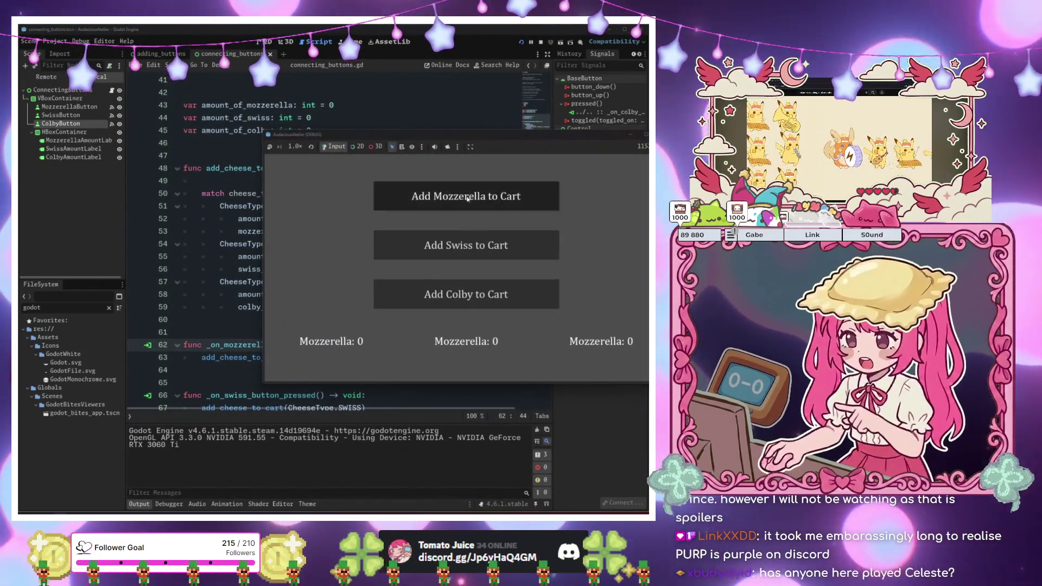
# Press the Add buttons until the counters read 3, 8 and 4, then close the game
pyautogui.click(467, 198)
pyautogui.click(460, 247)
pyautogui.click(453, 295)
pyautogui.click(453, 296)
pyautogui.click(460, 247)
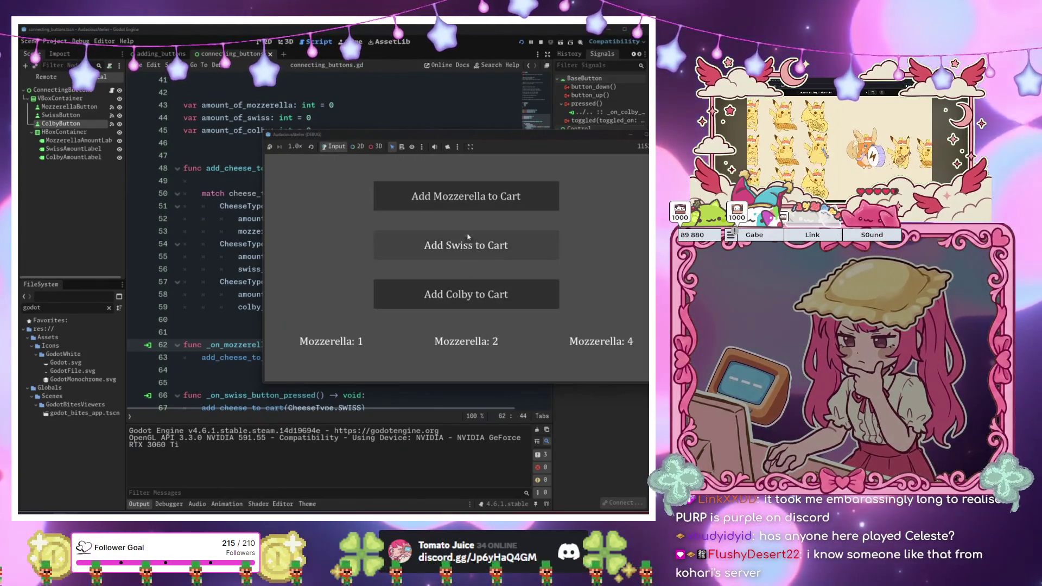
pyautogui.click(465, 198)
pyautogui.click(460, 246)
pyautogui.click(460, 247)
pyautogui.click(466, 200)
pyautogui.click(456, 252)
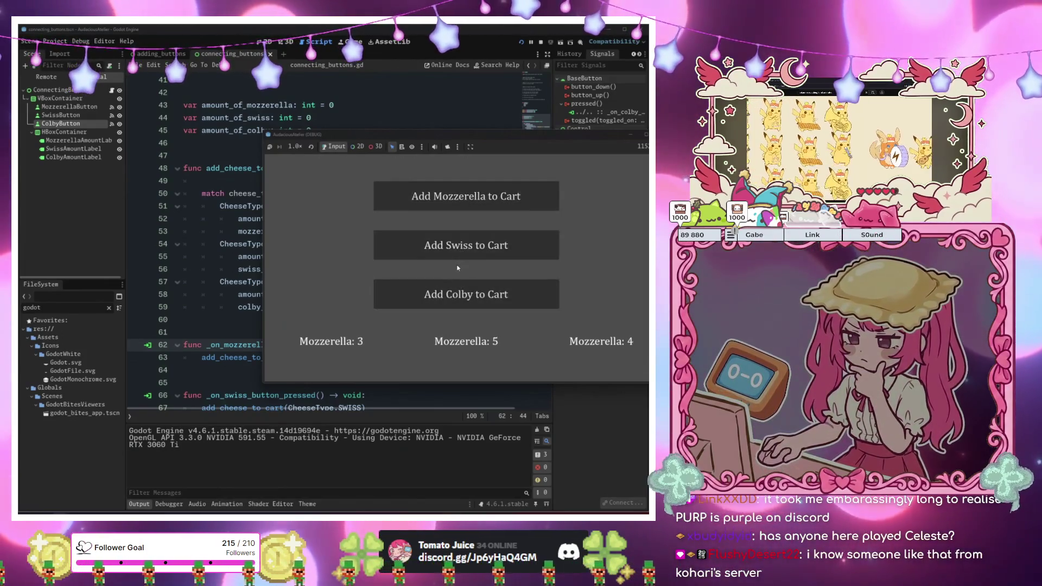
pyautogui.click(456, 252)
pyautogui.click(456, 250)
pyautogui.click(457, 250)
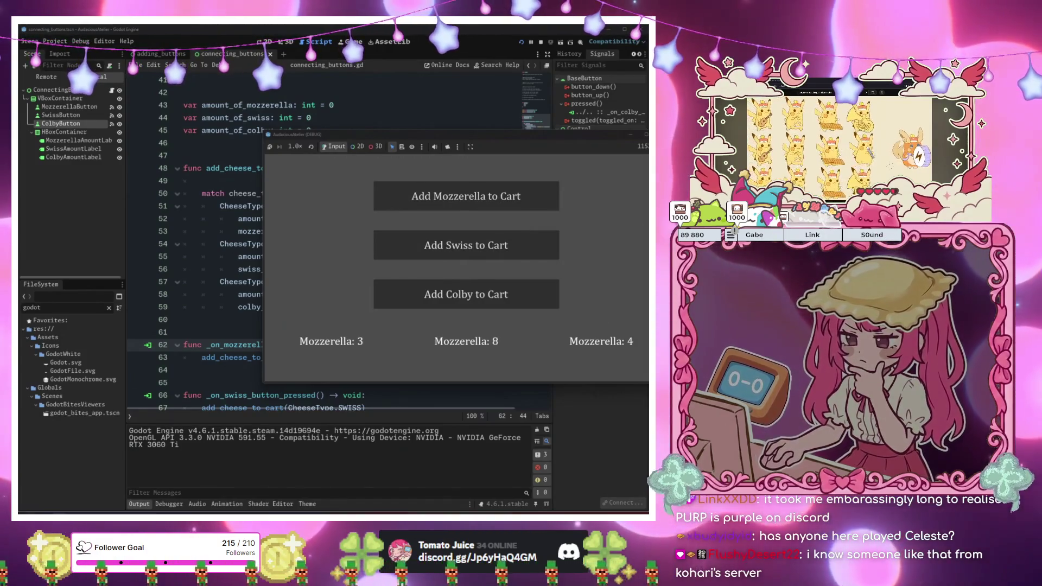
pyautogui.press('F8')
# Select the Swiss amount label node and show the editor's History tab
pyautogui.click(62, 137)
pyautogui.click(568, 53)
pyautogui.click(575, 116)
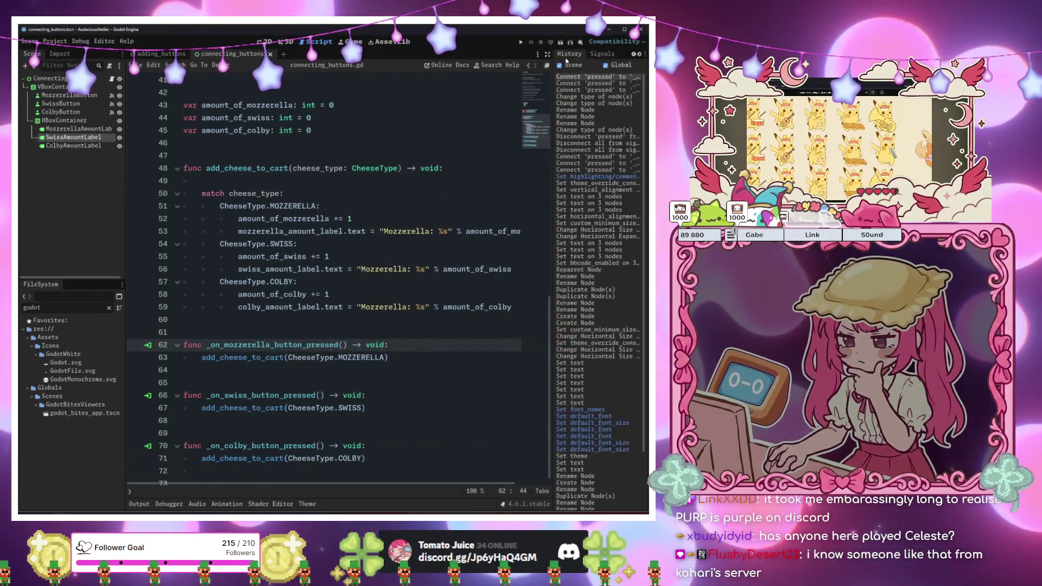
# Change the label strings on lines 56 and 59 to "Swiss: %s" and "Colby: %s"
pyautogui.click(408, 269)
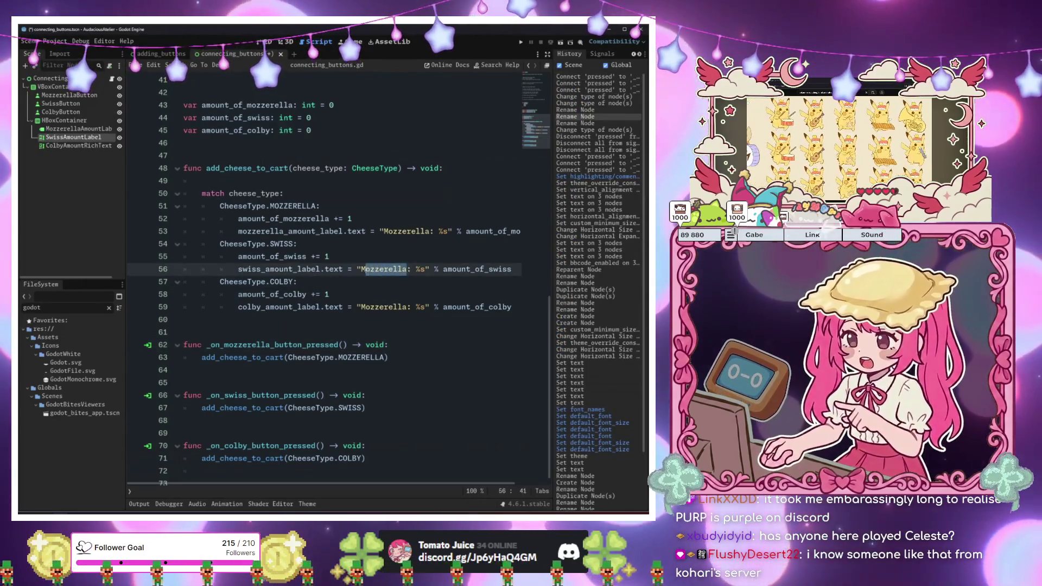
pyautogui.moveTo(366, 271); pyautogui.dragTo(361, 270)
pyautogui.press('BackSpace')
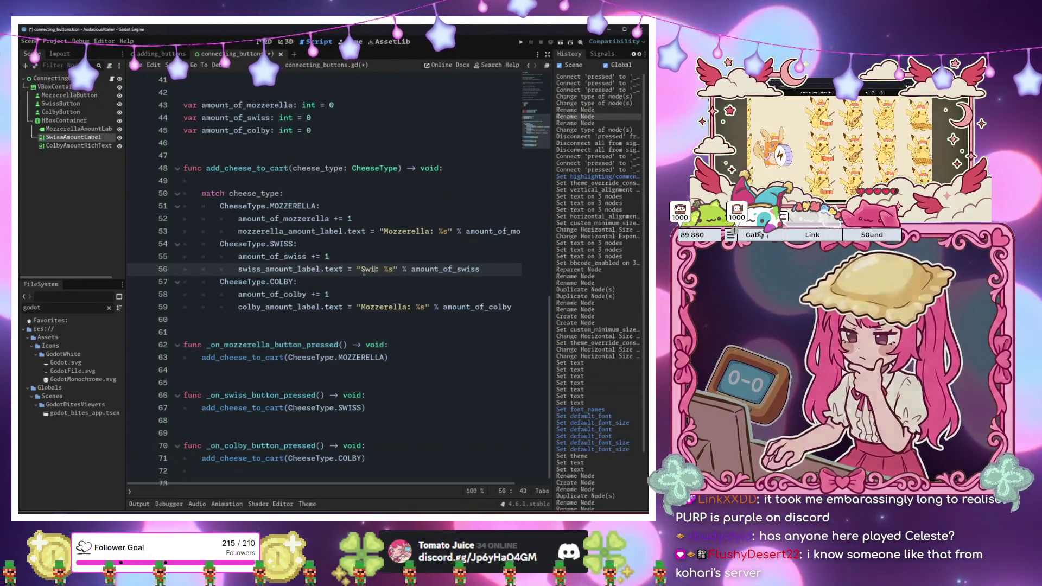
pyautogui.write('ss')
pyautogui.press('Down')
pyautogui.press('Down')
pyautogui.press('Down')
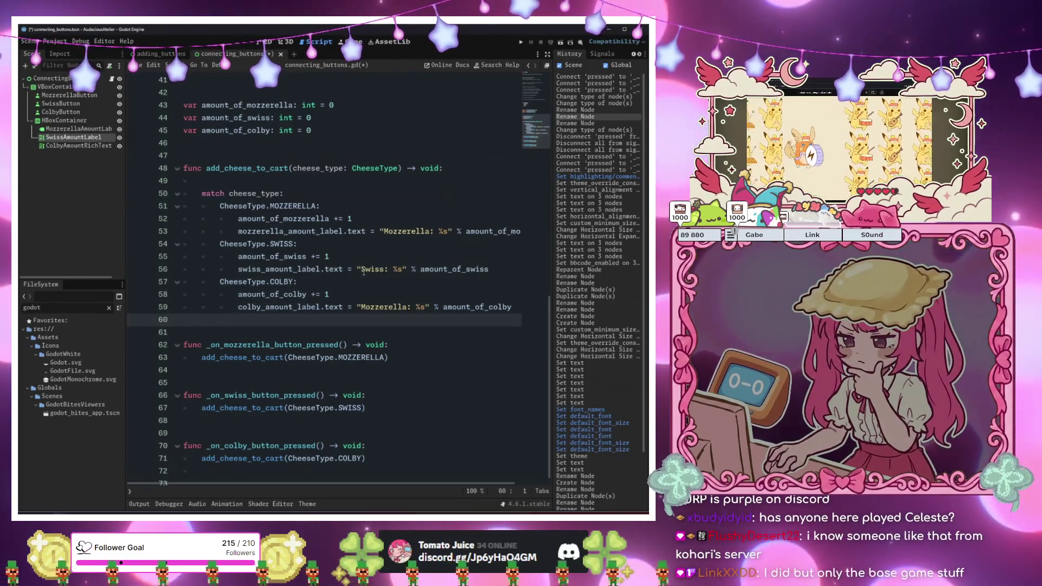
pyautogui.moveTo(370, 307); pyautogui.dragTo(406, 307)
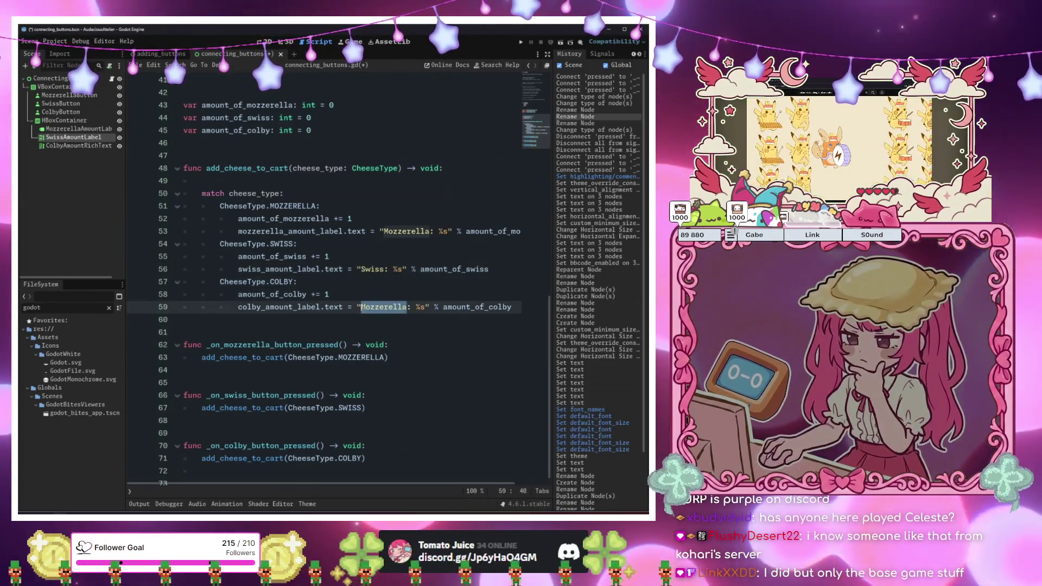
pyautogui.write('Colby')
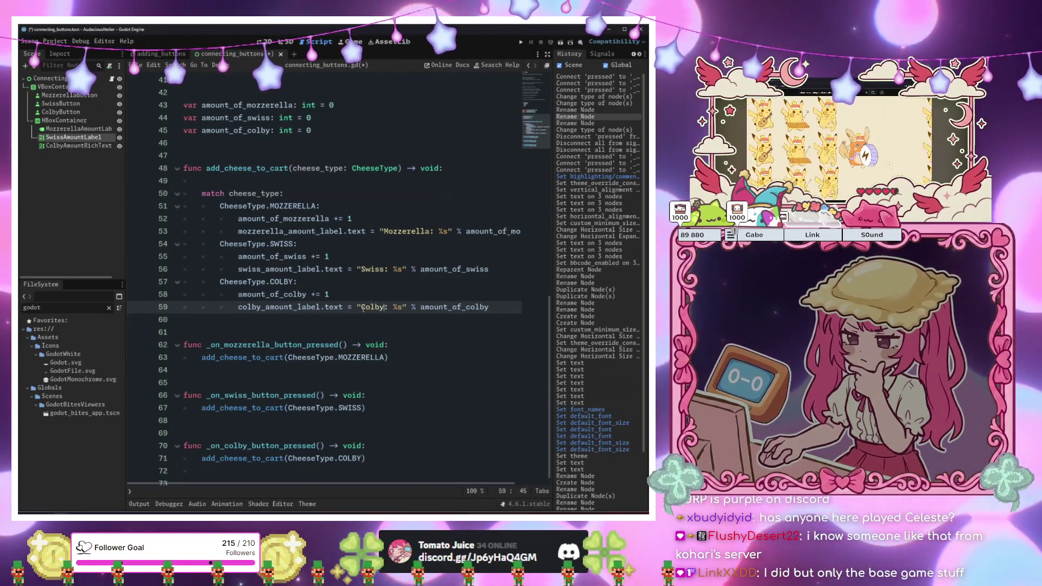
pyautogui.click(86, 129)
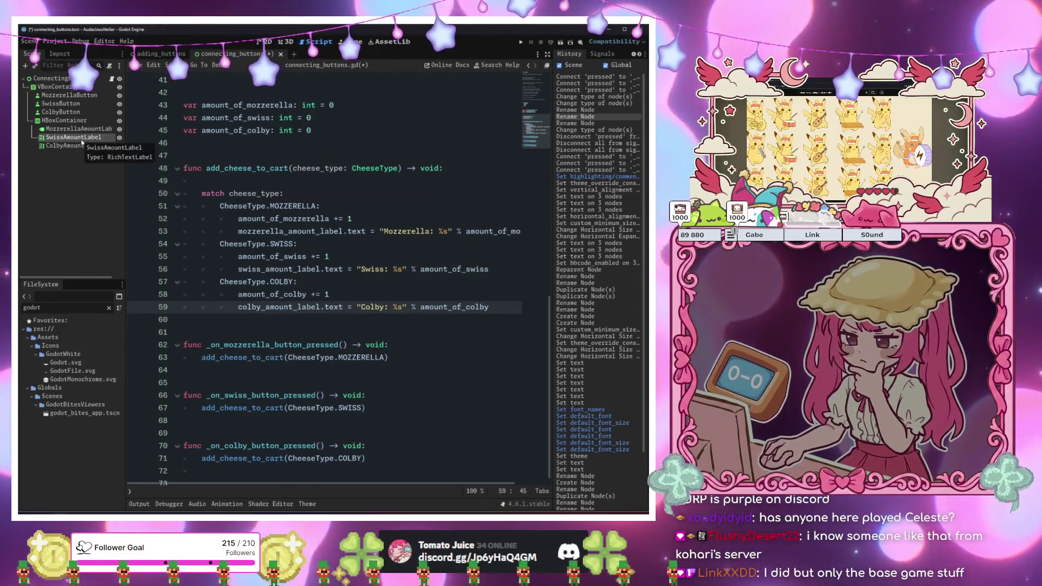
# Use Change Type to convert the Swiss and Colby amount nodes from RichTextLabel to Label
pyautogui.rightClick(81, 139)
pyautogui.click(123, 219)
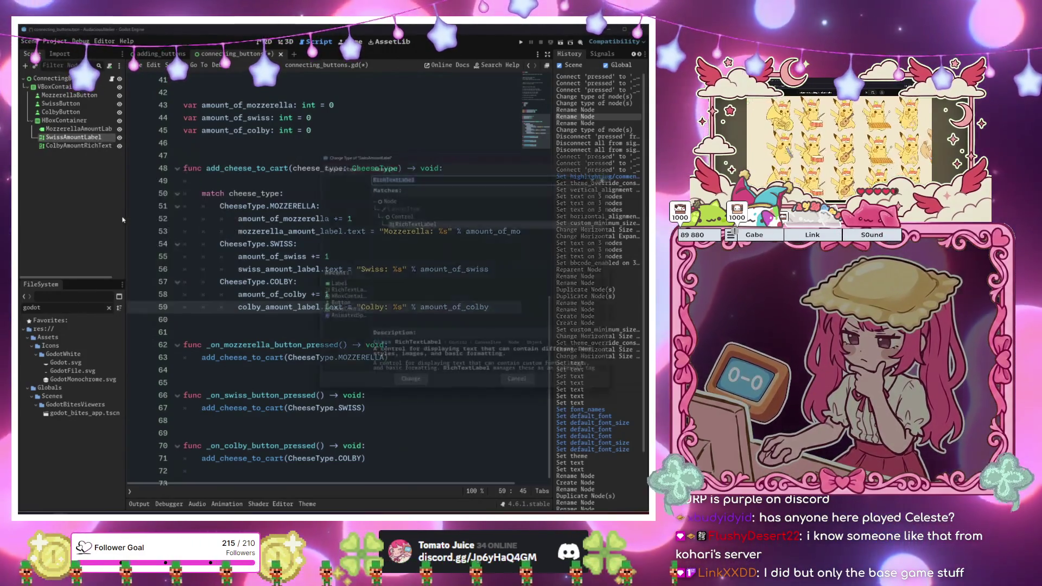
pyautogui.click(329, 285)
pyautogui.click(407, 389)
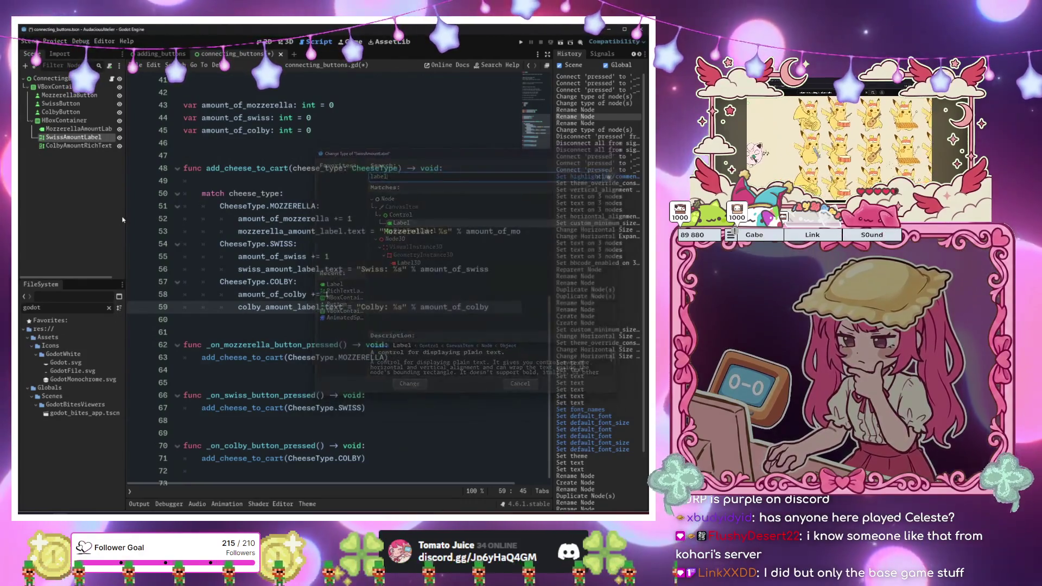
pyautogui.rightClick(93, 147)
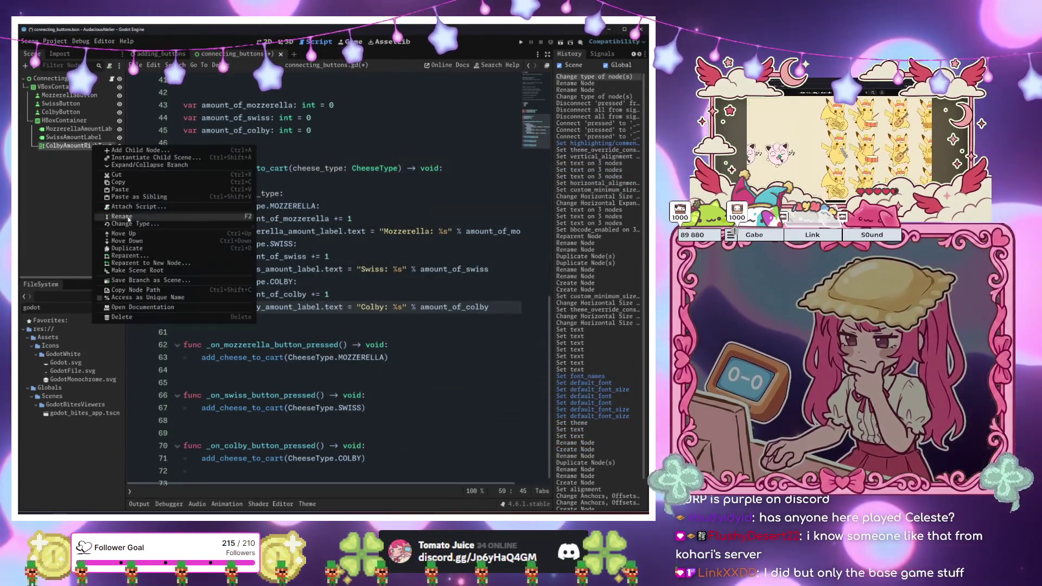
pyautogui.click(132, 222)
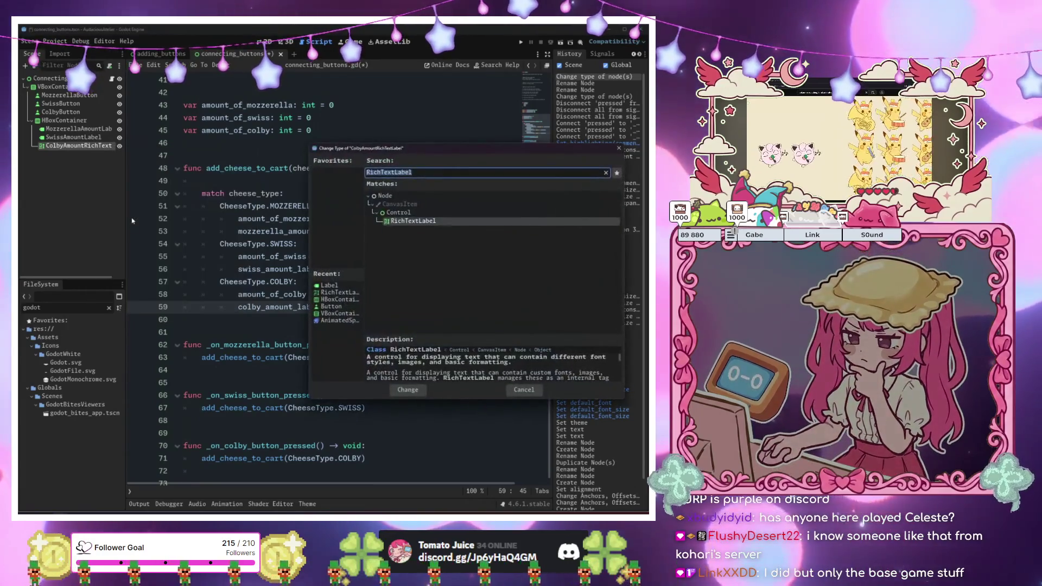
pyautogui.write('Label')
pyautogui.press('Return')
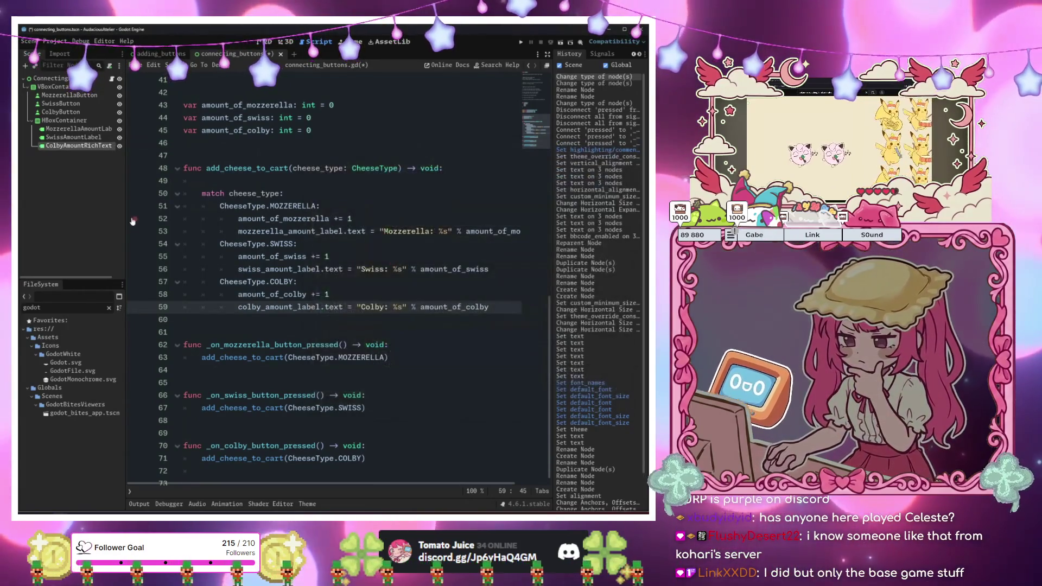
pyautogui.click(216, 226)
pyautogui.click(76, 128)
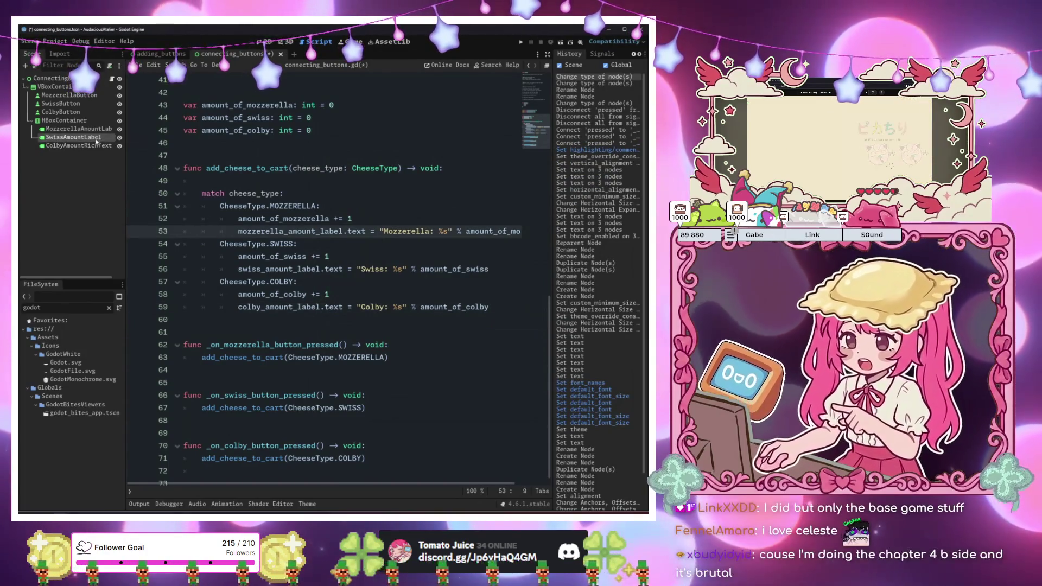
# In the 2D view, set the middle counter label's text to 'Swiss: 0'
pyautogui.click(265, 41)
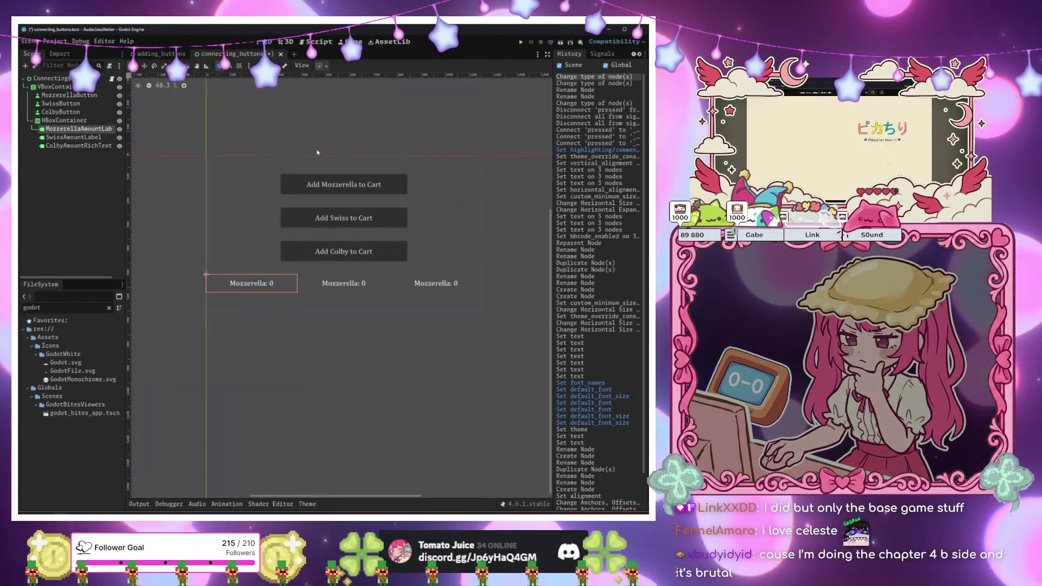
pyautogui.click(326, 286)
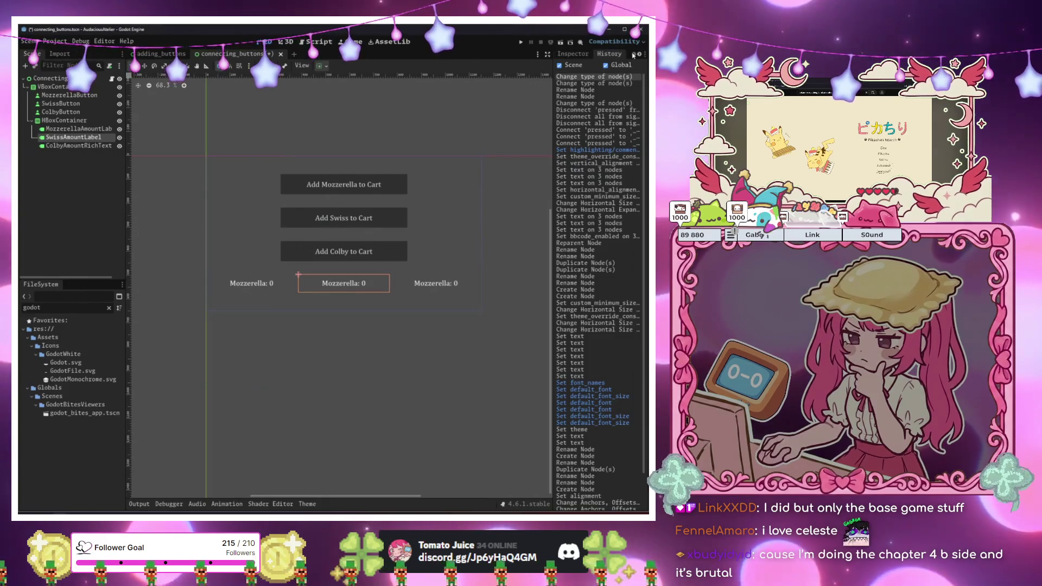
pyautogui.click(626, 55)
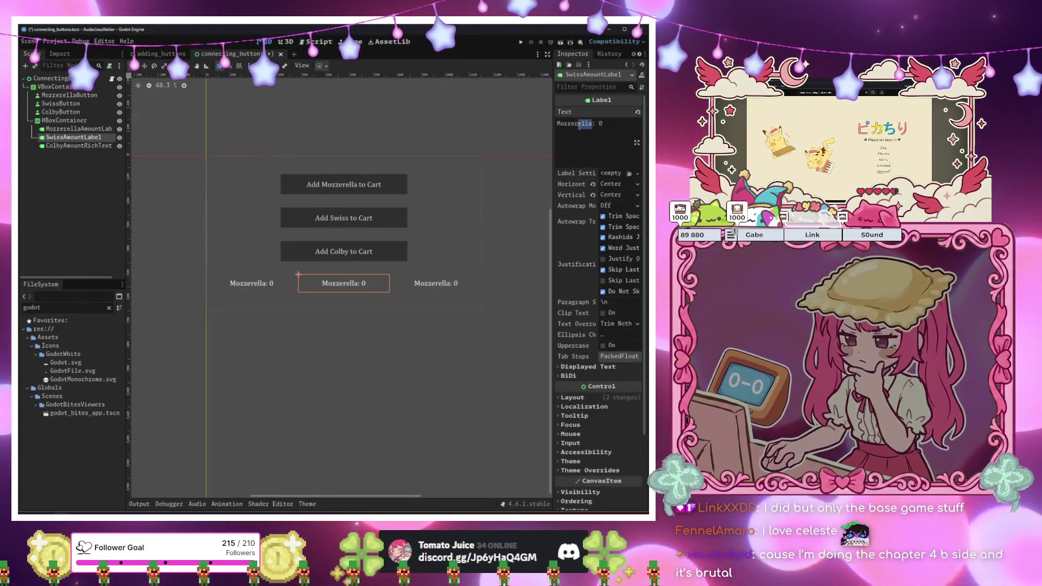
pyautogui.moveTo(578, 124); pyautogui.dragTo(557, 124)
pyautogui.write('Swo')
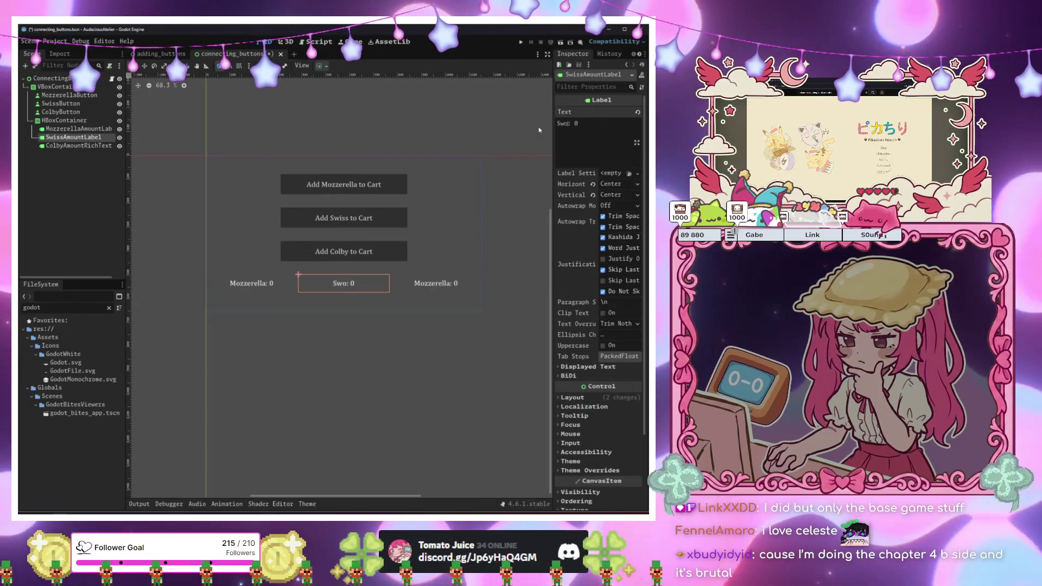
pyautogui.press('BackSpace')
pyautogui.write('iss')
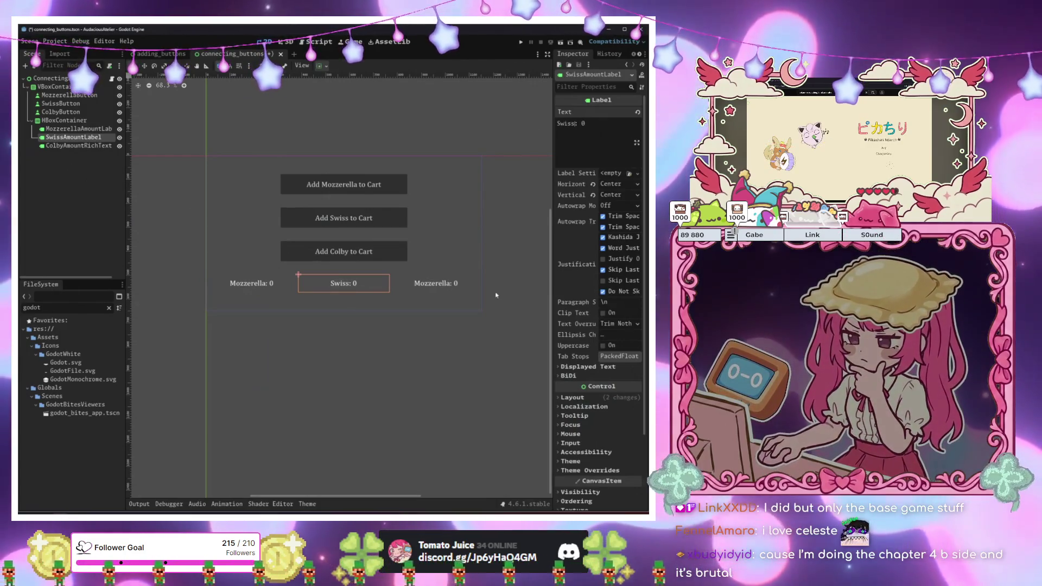
# Set the right-hand counter label's text to 'Colby: 0'
pyautogui.click(456, 281)
pyautogui.moveTo(593, 124); pyautogui.dragTo(536, 131)
pyautogui.press('BackSpace')
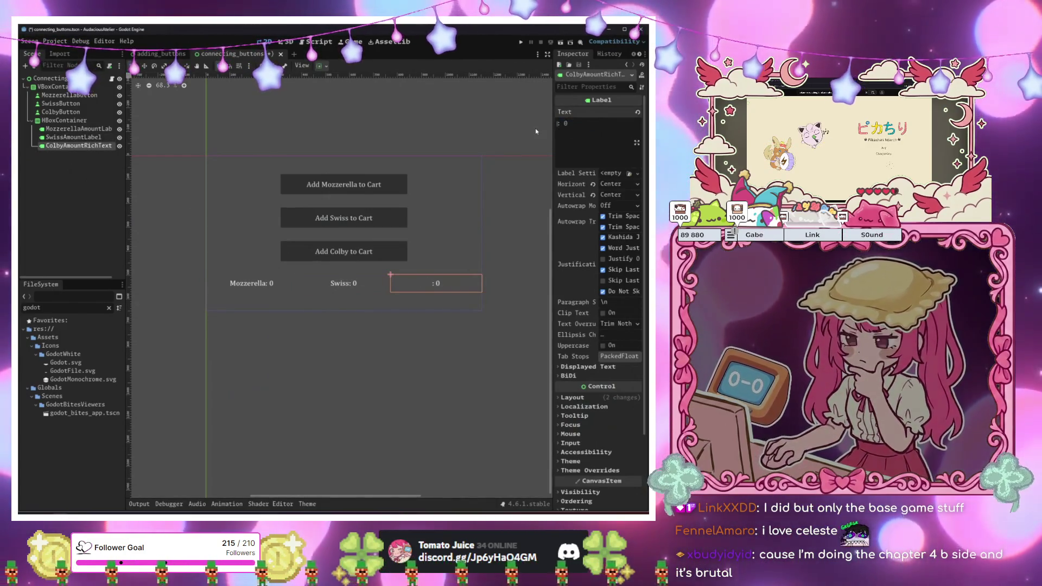
pyautogui.write('Colby')
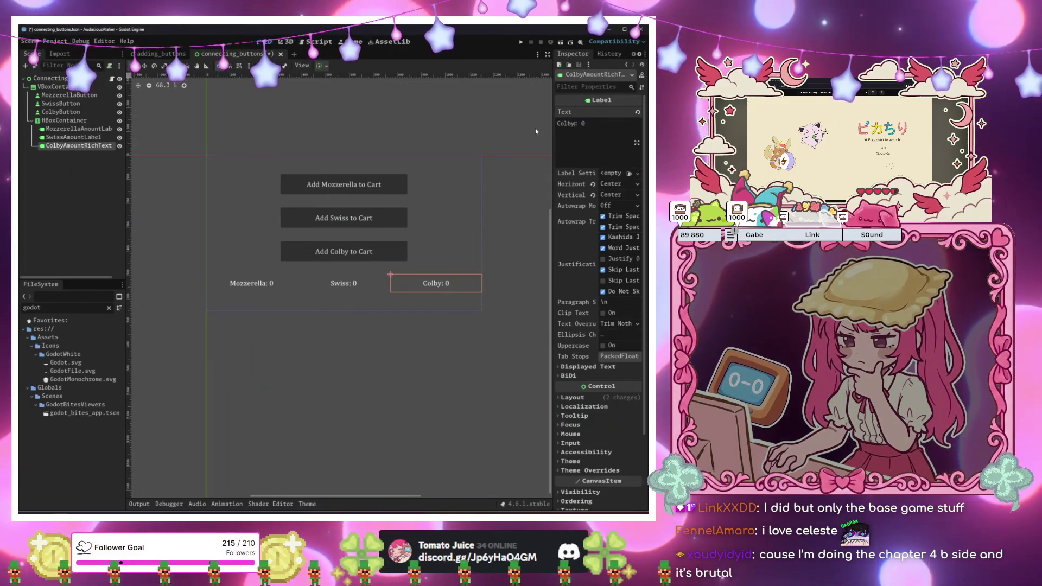
pyautogui.click(265, 380)
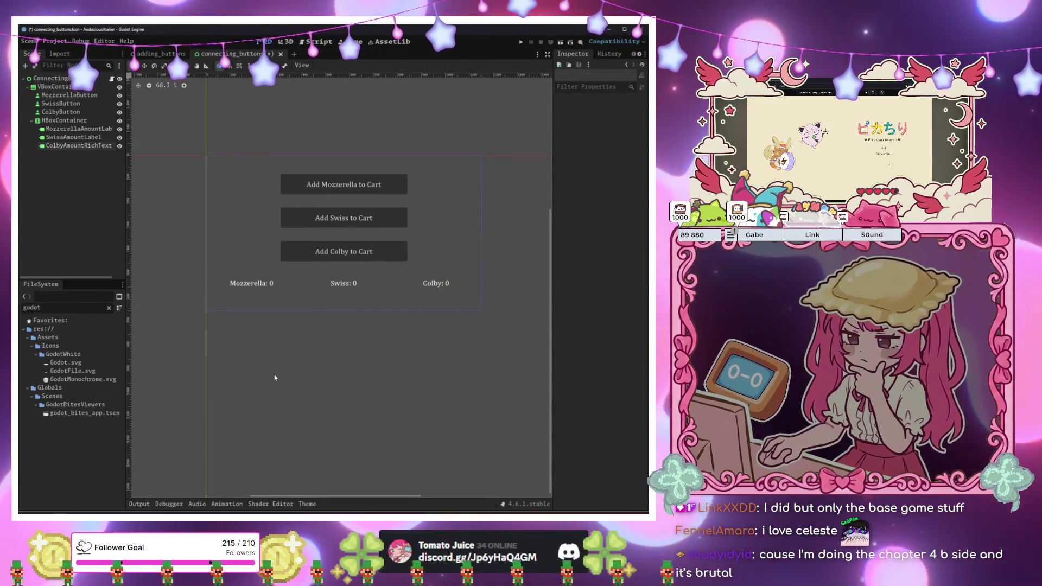
# Test-run the scene and press the Swiss and Colby buttons; the counters stay at 0
pyautogui.press('F5')
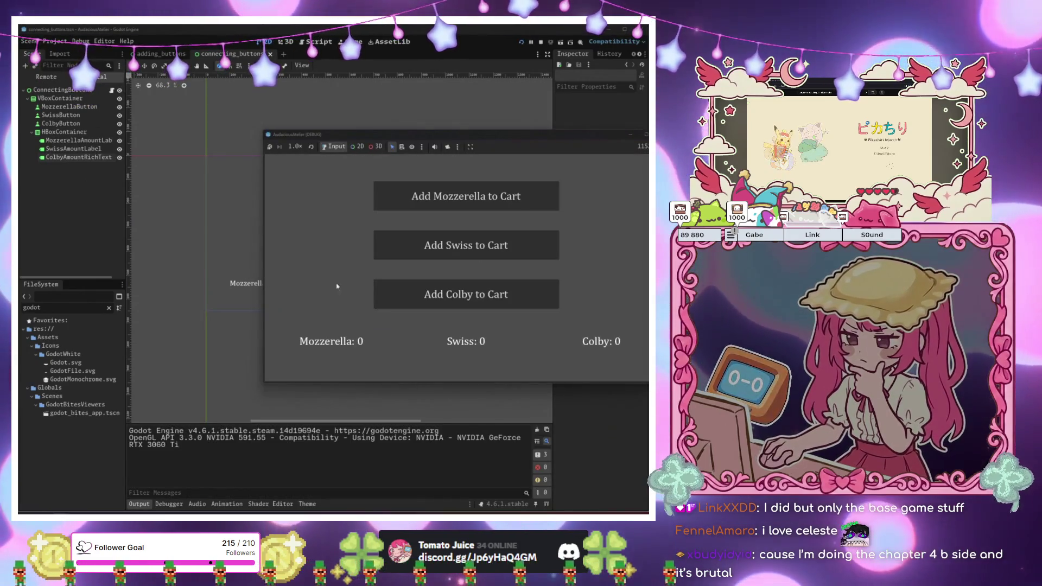
pyautogui.click(429, 245)
pyautogui.click(441, 298)
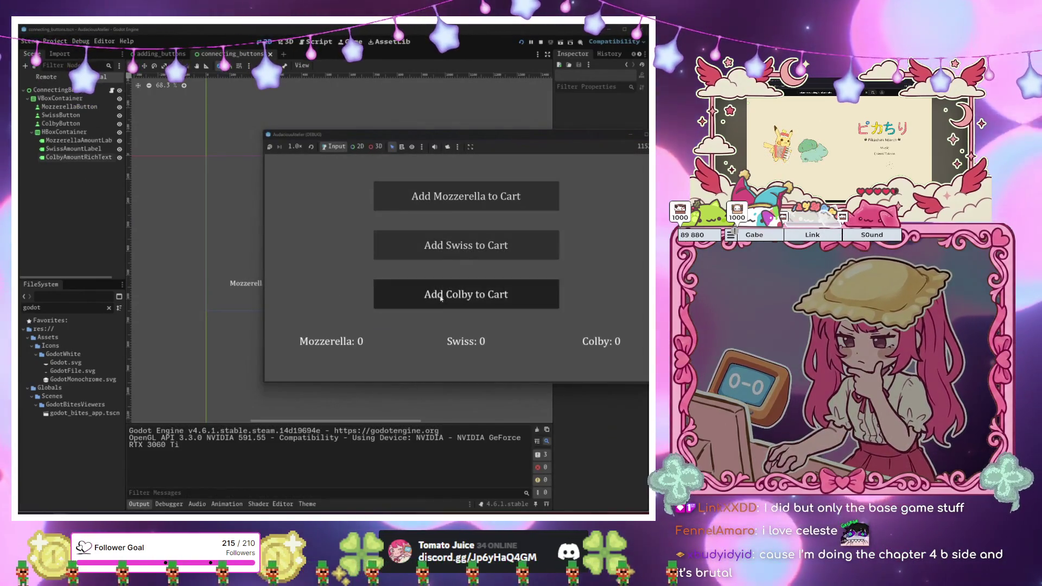
pyautogui.press('F8')
# Assign SwissAmountLabel to the root ConnectingButtons node's Swiss Amount export
pyautogui.click(52, 78)
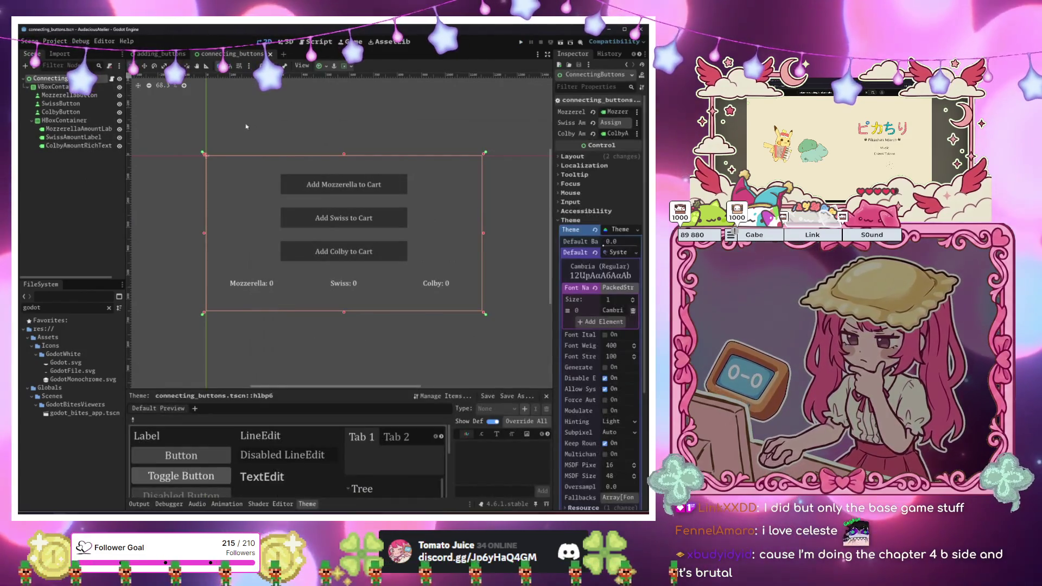
pyautogui.moveTo(73, 136); pyautogui.dragTo(604, 124)
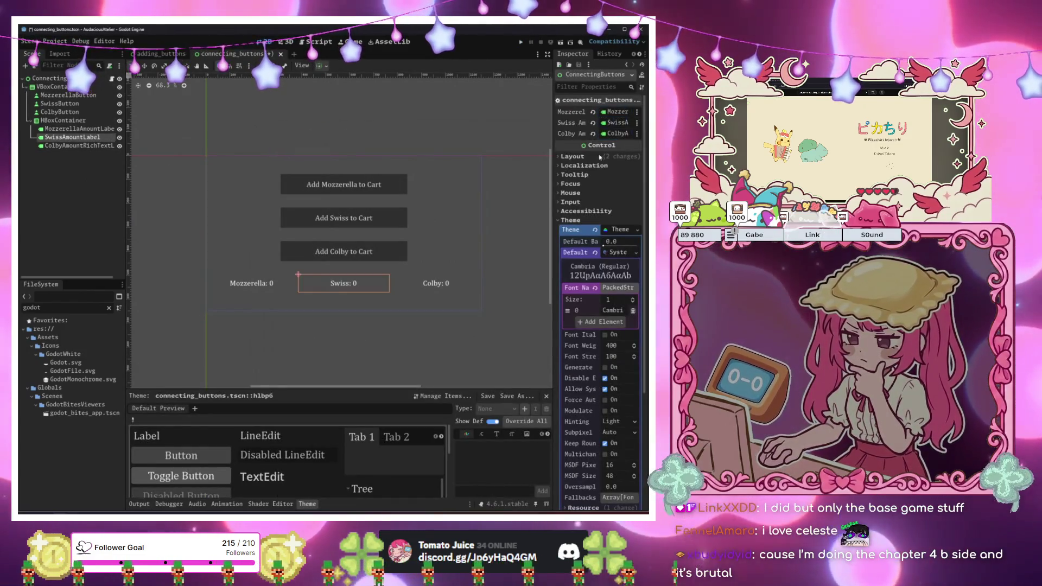
pyautogui.click(455, 242)
# Rerun the scene and press the Colby, Swiss and Mozzerella buttons; the counters still read 0
pyautogui.press('F6')
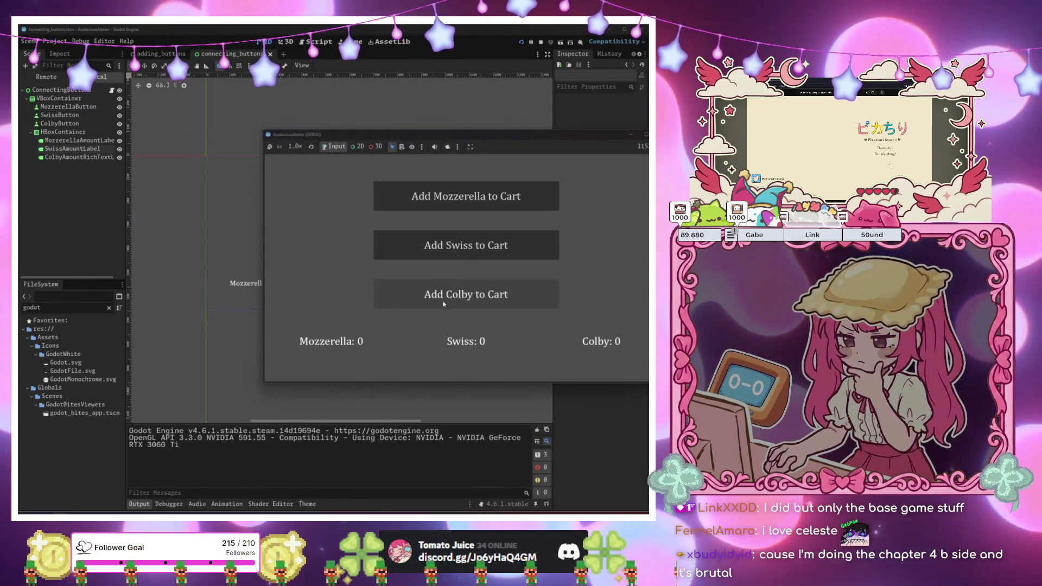
pyautogui.click(466, 247)
pyautogui.click(442, 296)
pyautogui.click(486, 193)
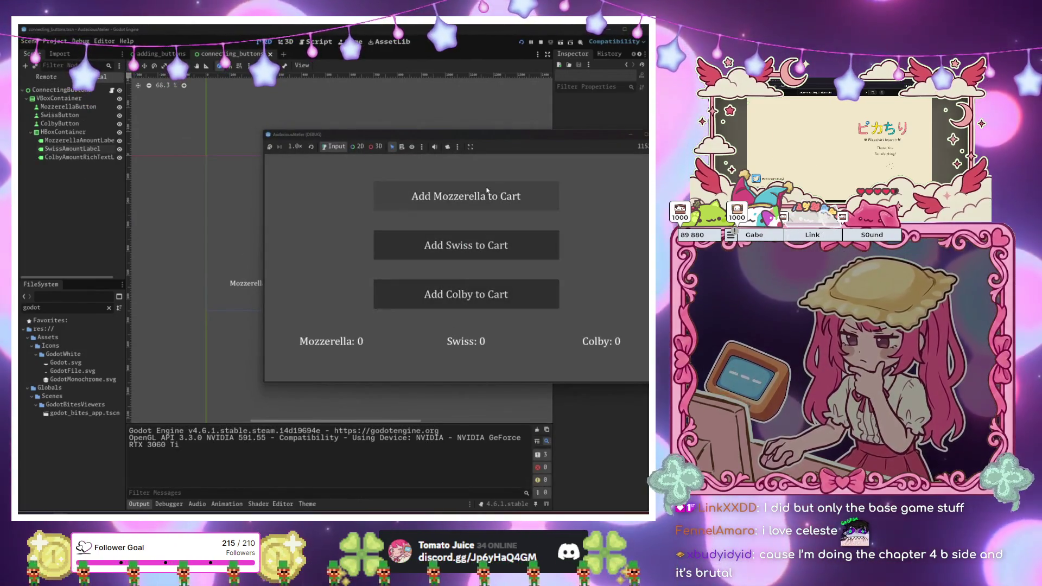
pyautogui.click(466, 245)
pyautogui.click(467, 294)
pyautogui.press('F8')
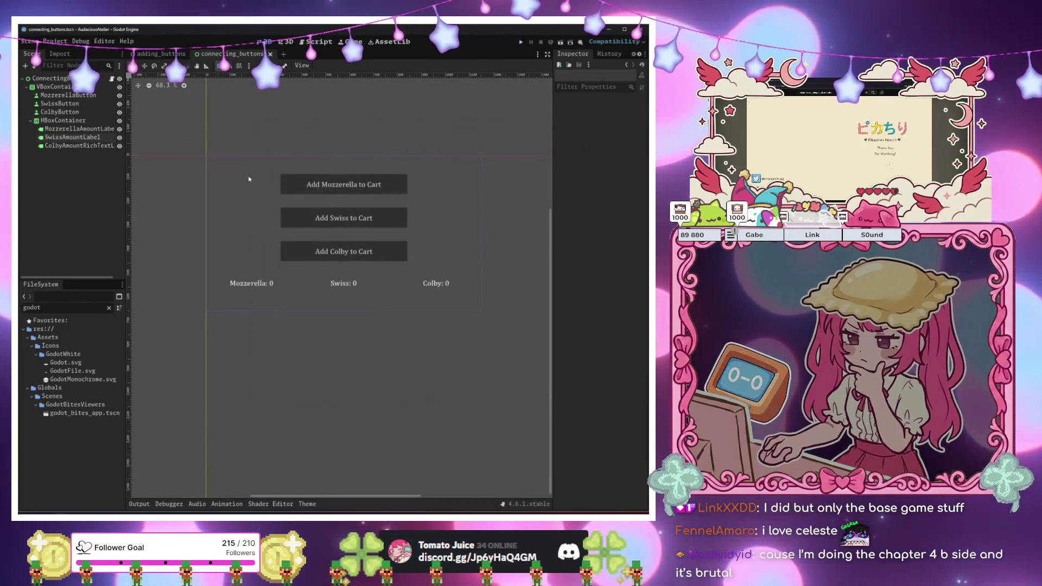
# Inspect the MozzerellaButton's pressed() signal connection dialog without connecting, then return to the script
pyautogui.click(65, 103)
pyautogui.click(71, 96)
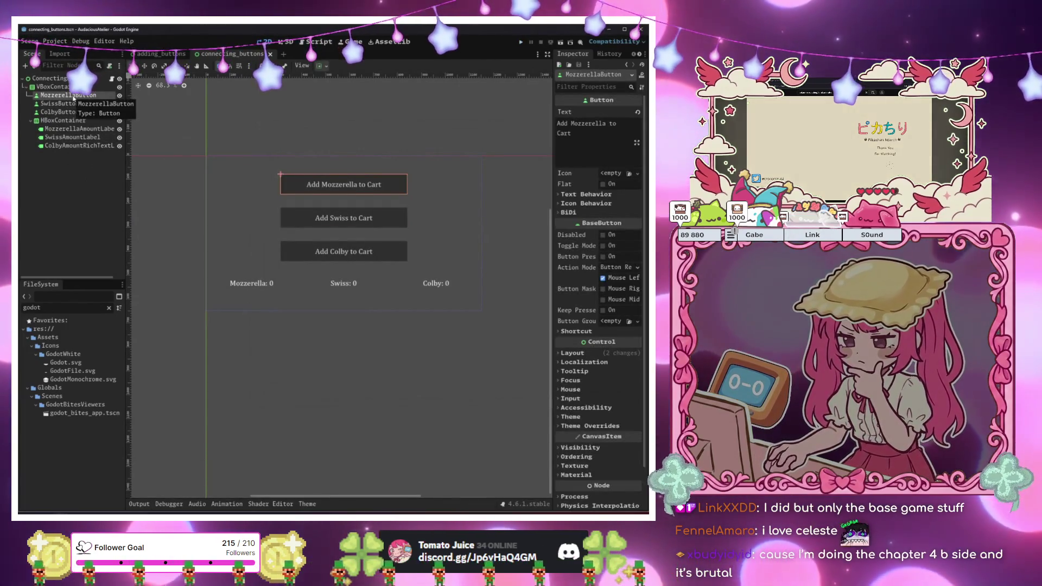
pyautogui.scroll(-1, 606, 56)
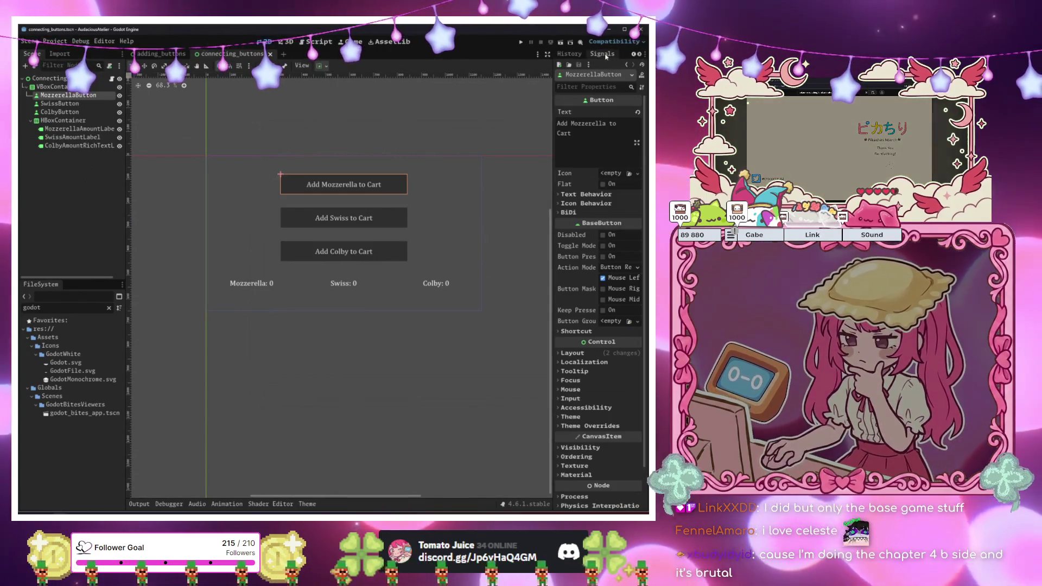
pyautogui.click(602, 54)
pyautogui.doubleClick(605, 103)
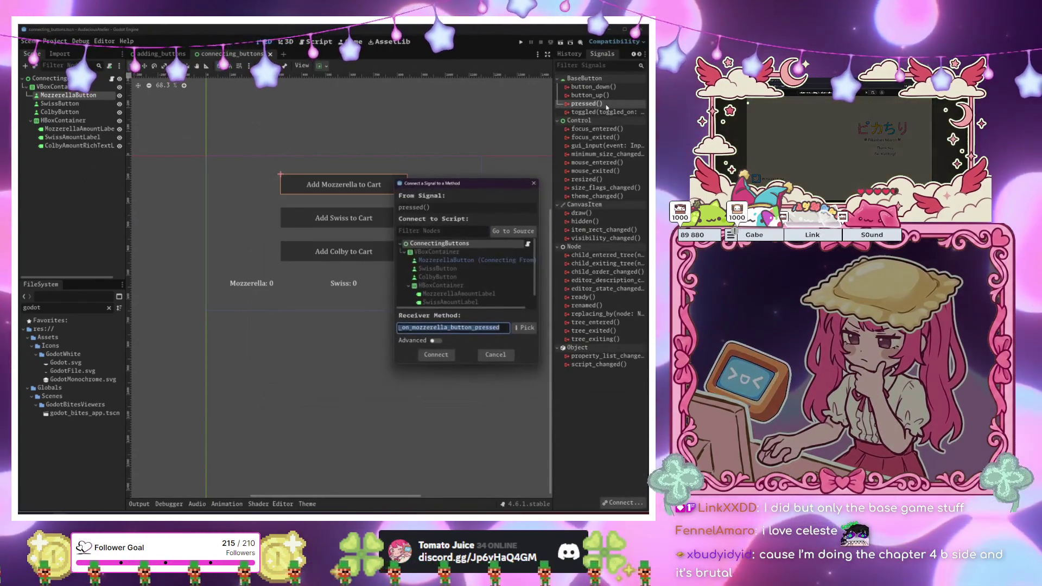
pyautogui.click(495, 354)
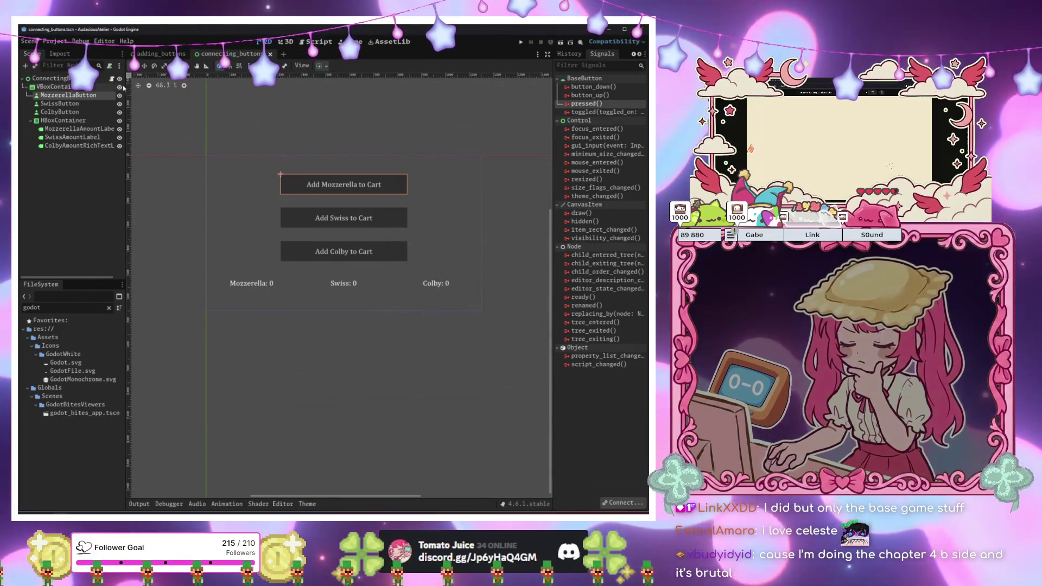
pyautogui.click(112, 79)
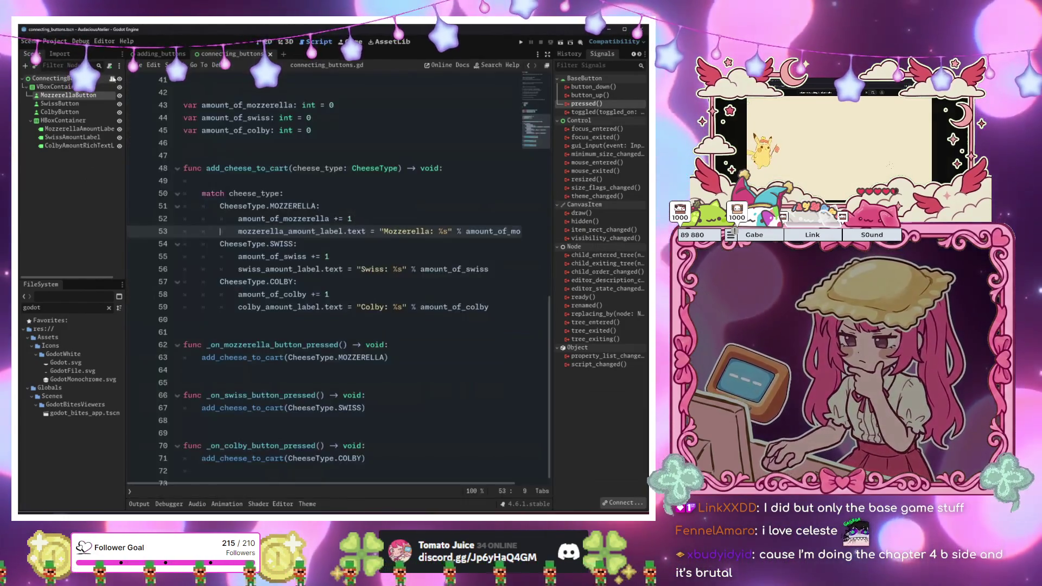
pyautogui.scroll(12, 416, 278)
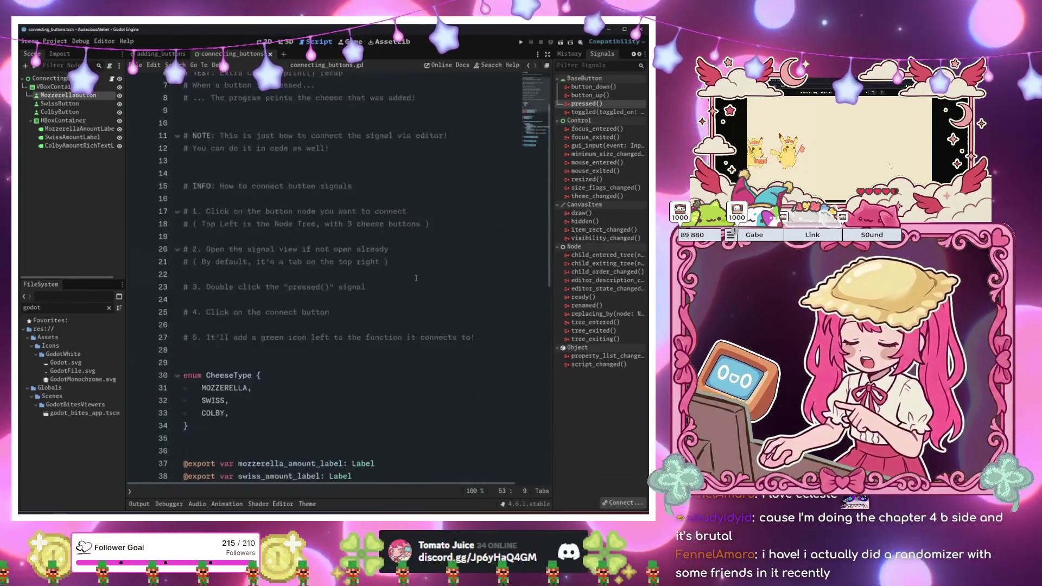
pyautogui.scroll(2, 416, 278)
pyautogui.click(414, 281)
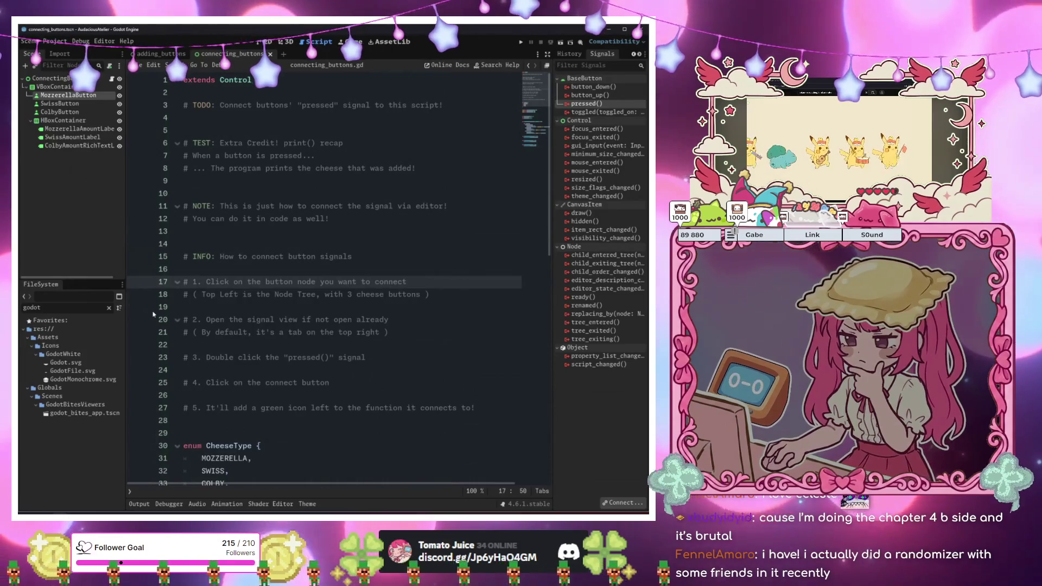
pyautogui.click(316, 256)
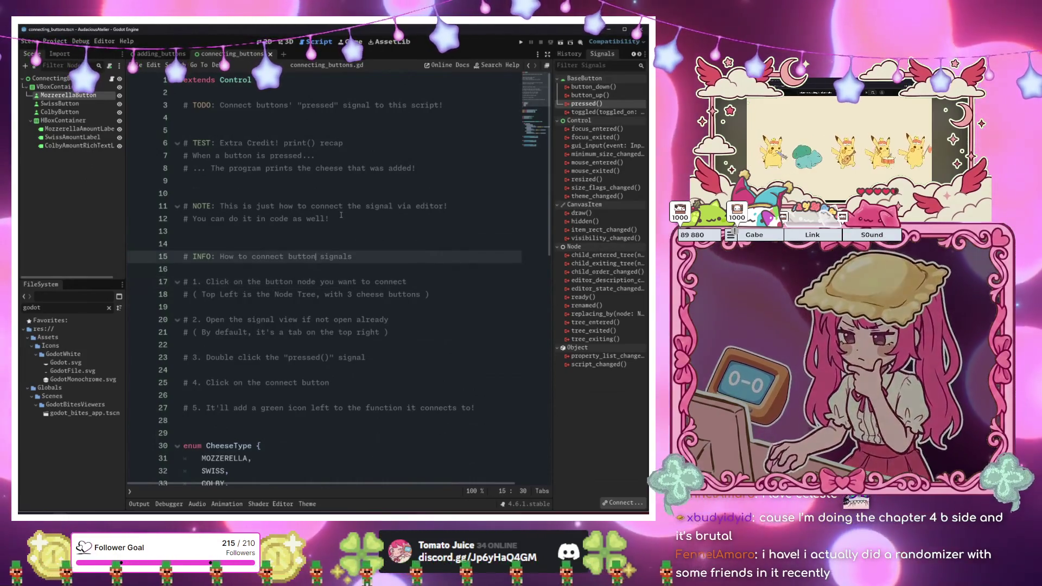
pyautogui.click(339, 231)
pyautogui.click(329, 346)
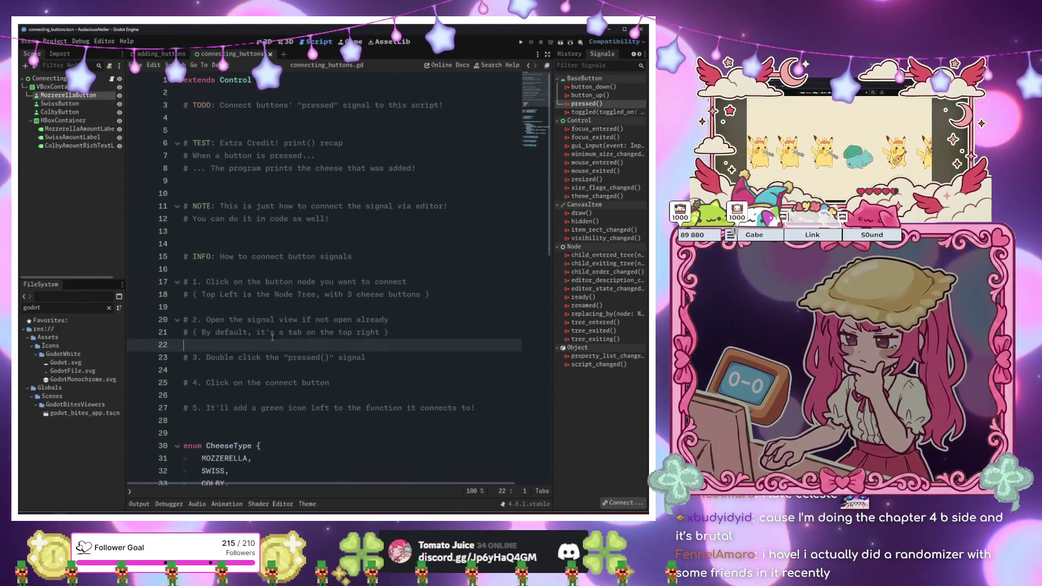
pyautogui.click(328, 244)
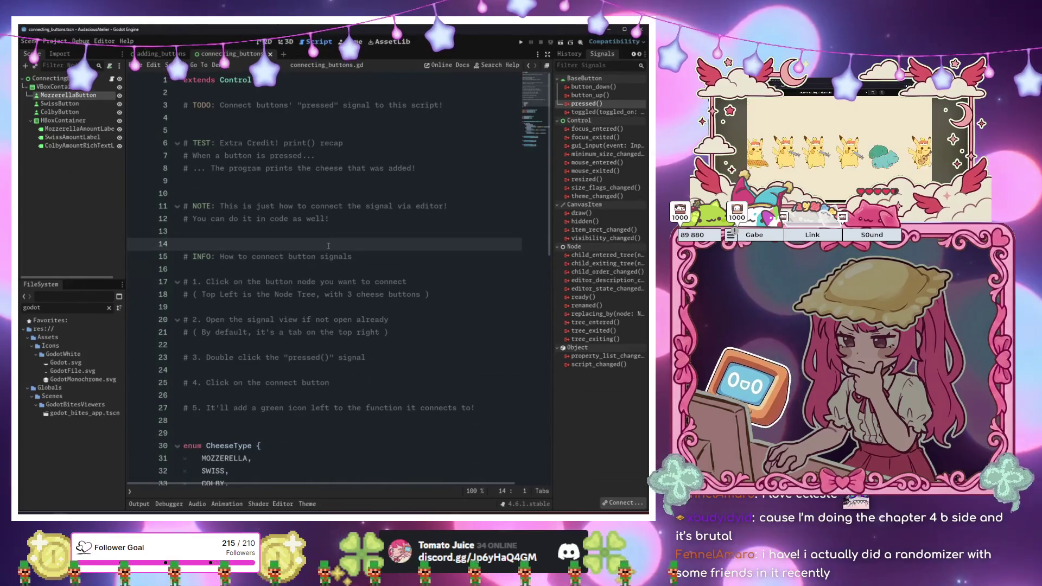
pyautogui.write('#region')
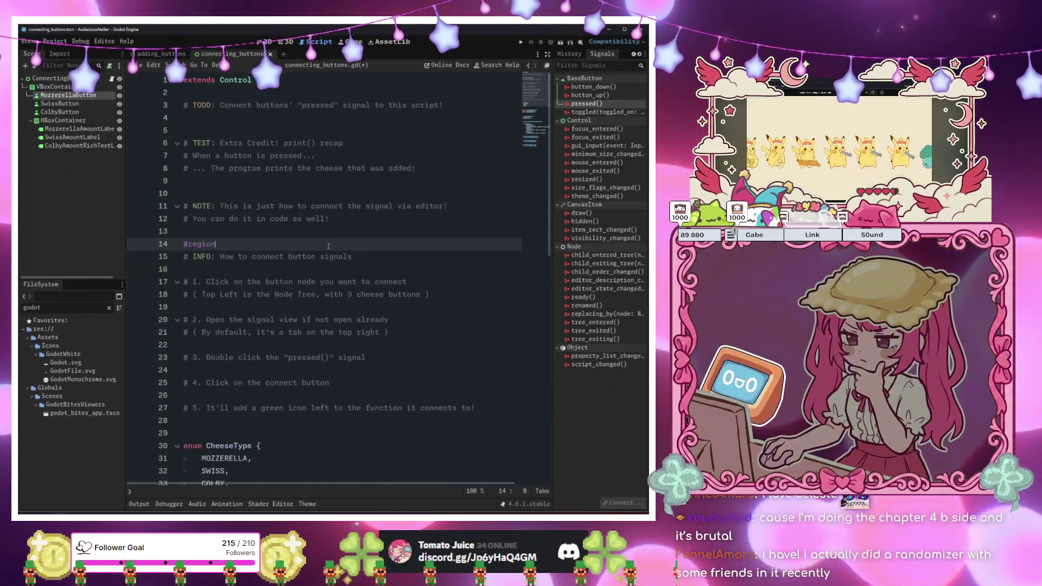
# Title the region line '#region INFO: How to connect button signals' and delete the leftover comment line
pyautogui.press('Return')
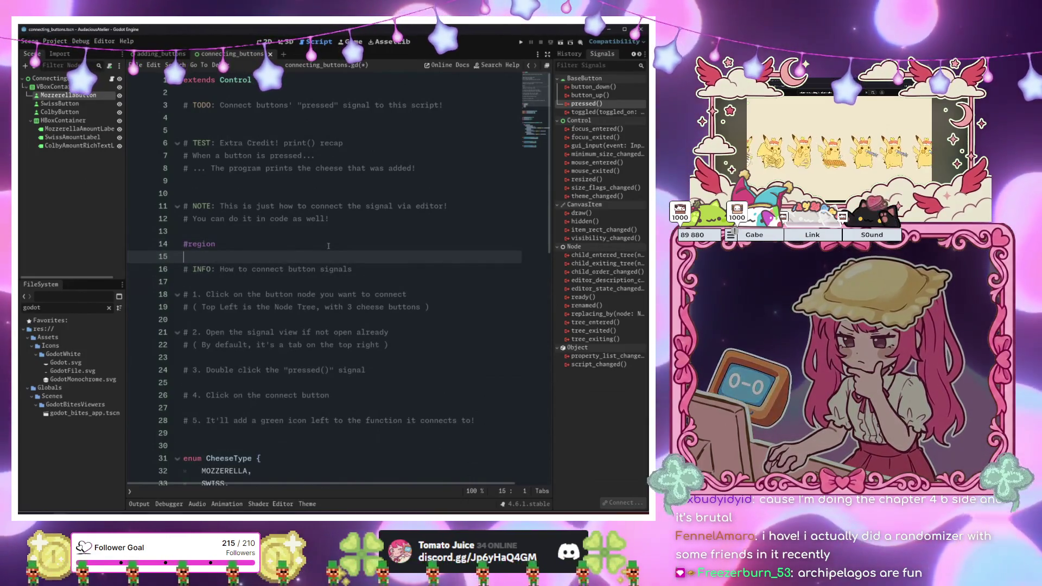
pyautogui.press('BackSpace')
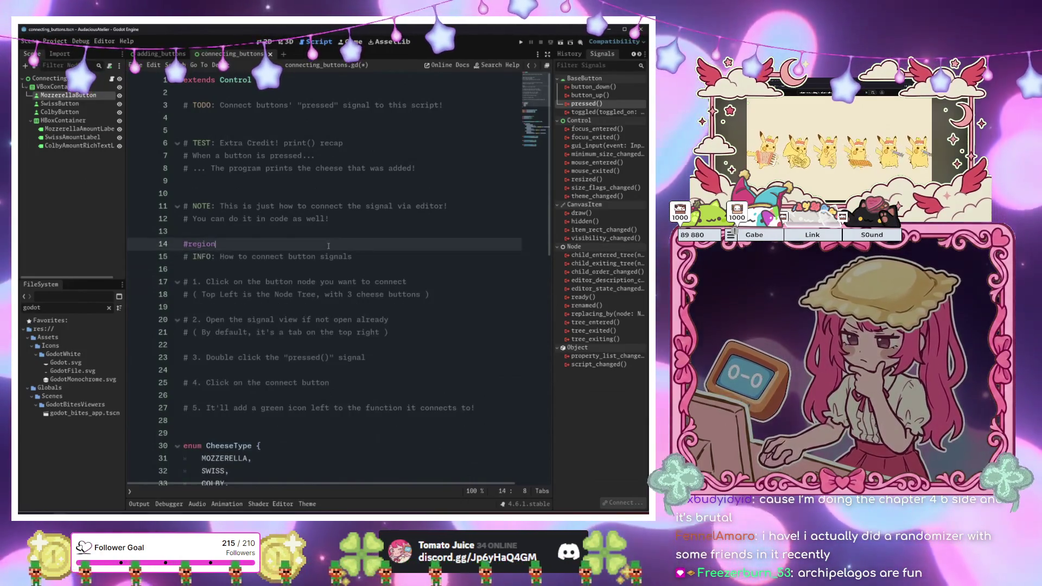
pyautogui.write(' INFO')
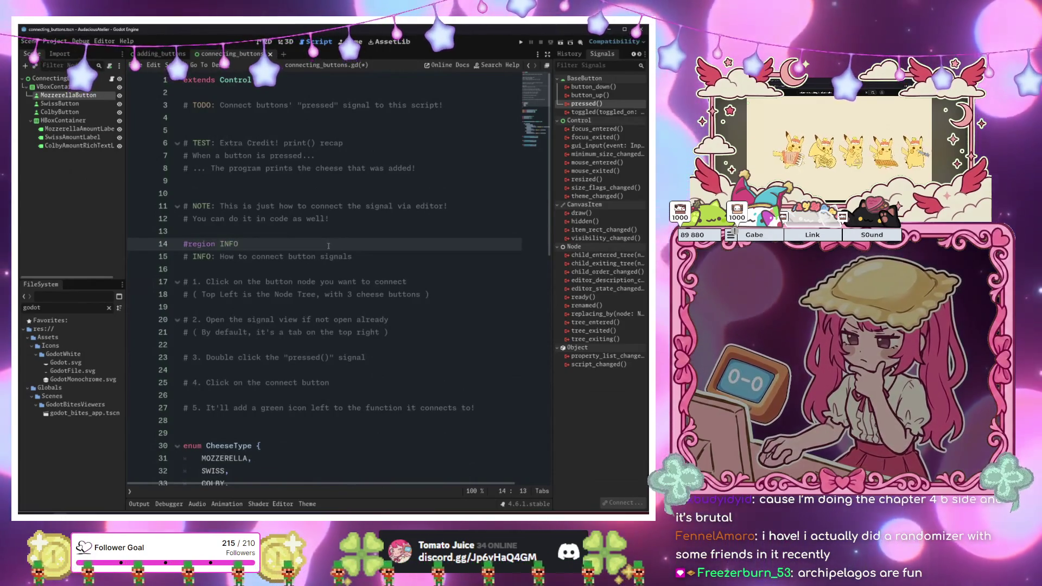
pyautogui.write(':')
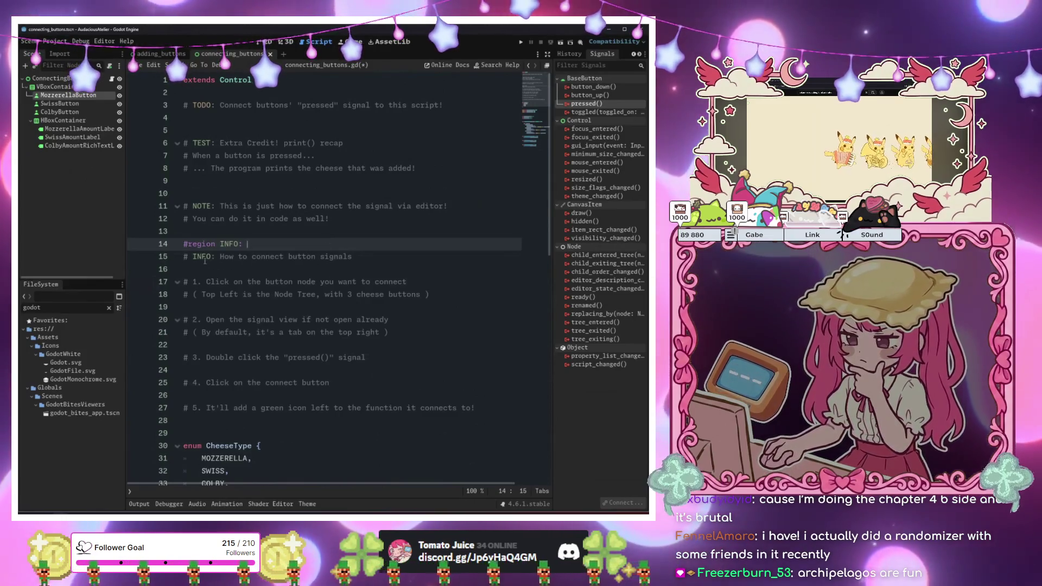
pyautogui.moveTo(219, 256); pyautogui.dragTo(353, 256)
pyautogui.hotkey('ctrl', 'c')
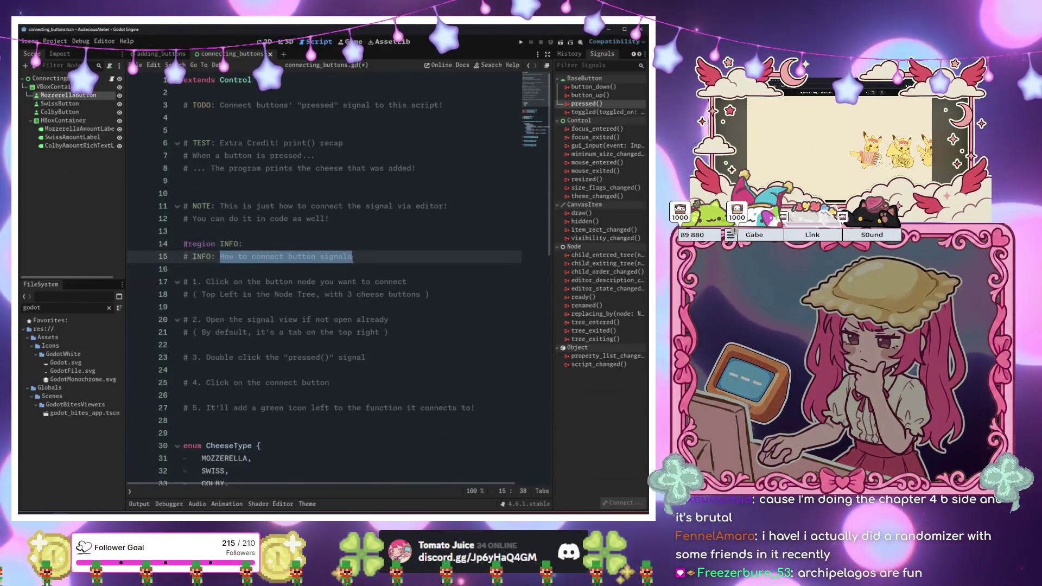
pyautogui.press('BackSpace')
pyautogui.click(320, 247)
pyautogui.hotkey('ctrl', 'v')
pyautogui.click(281, 264)
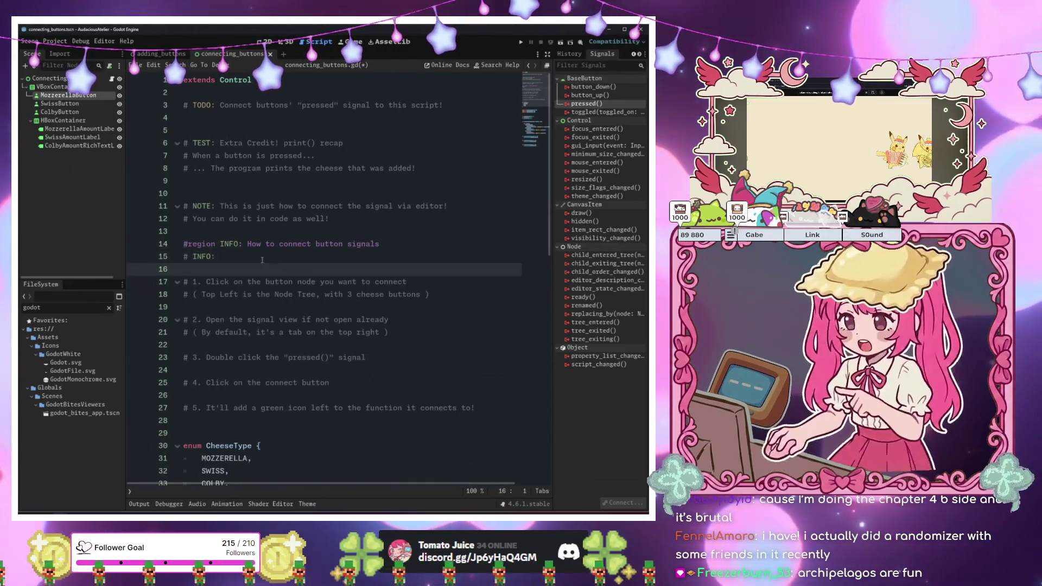
pyautogui.click(238, 259)
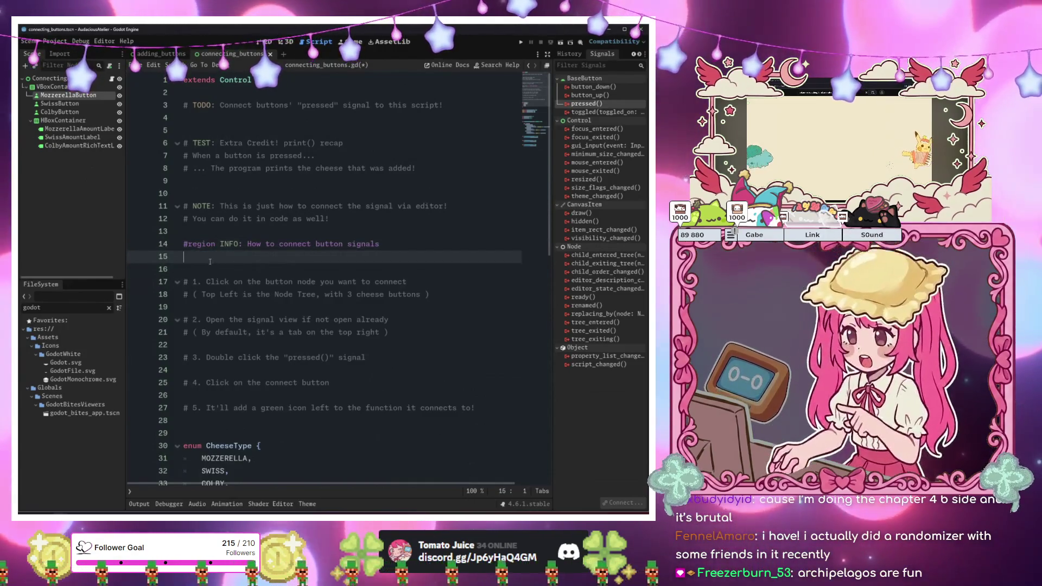
pyautogui.press('Delete')
# Close the region with #endregion after the last instruction and fold it
pyautogui.click(483, 400)
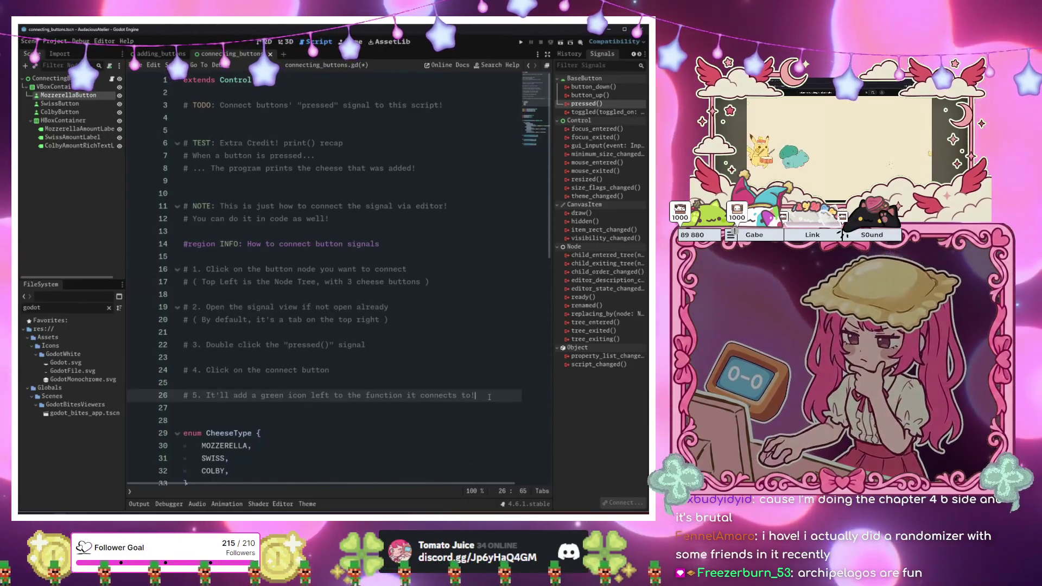
pyautogui.press('Return')
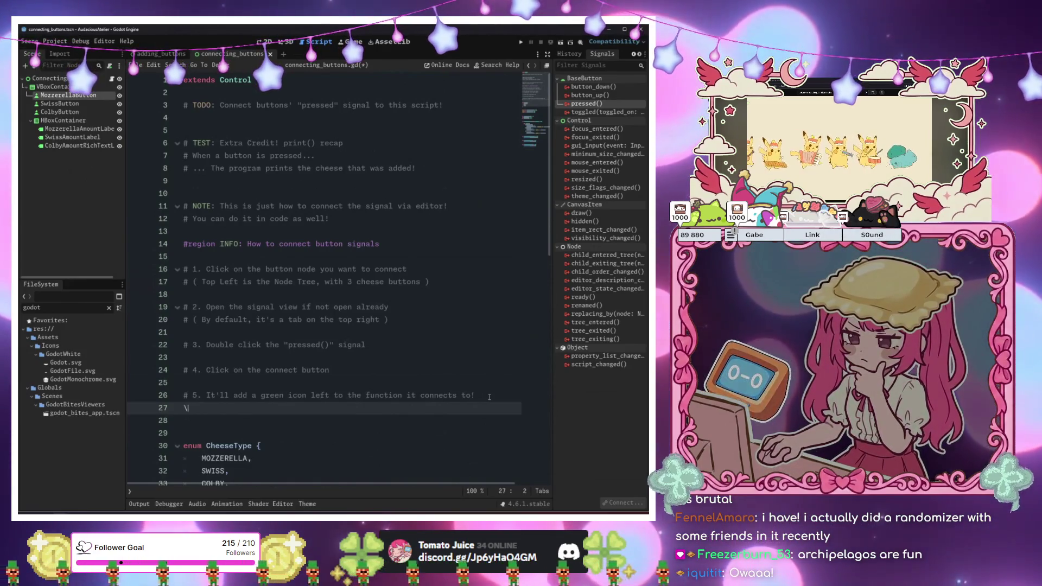
pyautogui.write('#endregion')
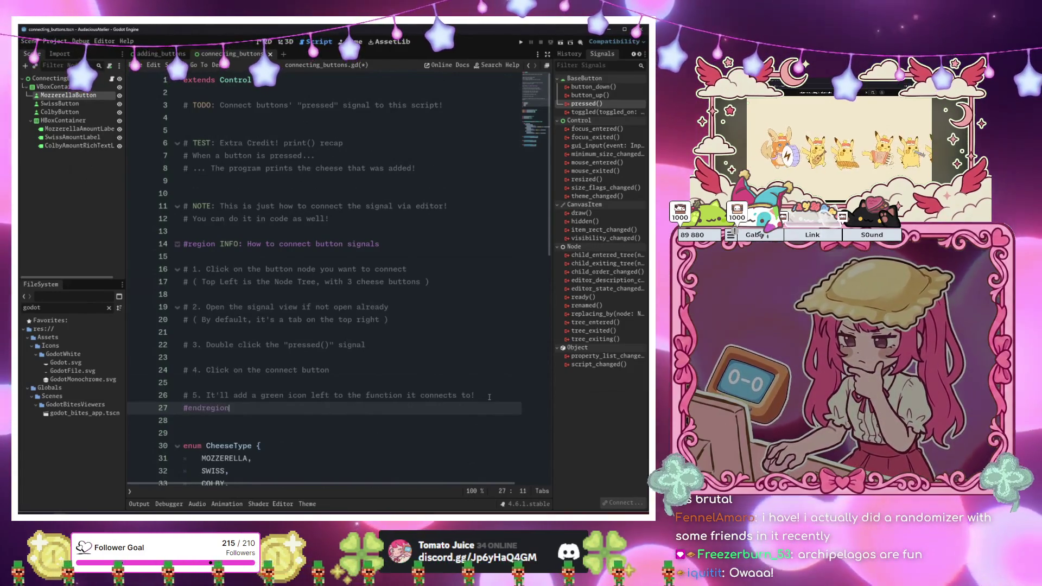
pyautogui.click(178, 245)
pyautogui.press('Down')
pyautogui.press('Down')
pyautogui.press('Down')
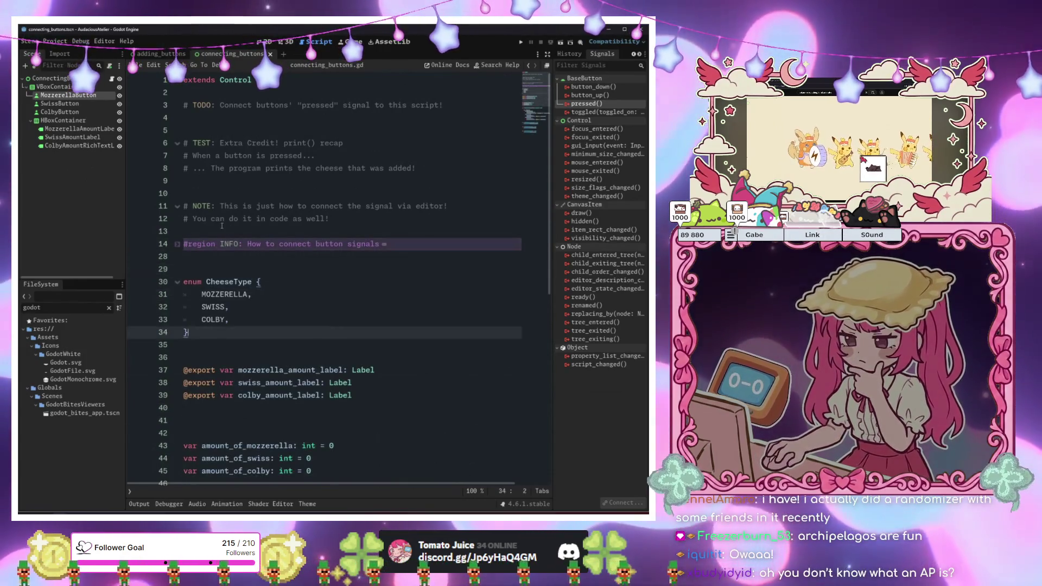
# Insert a blank line above the folded INFO region
pyautogui.click(222, 223)
pyautogui.press('Down')
pyautogui.press('Return')
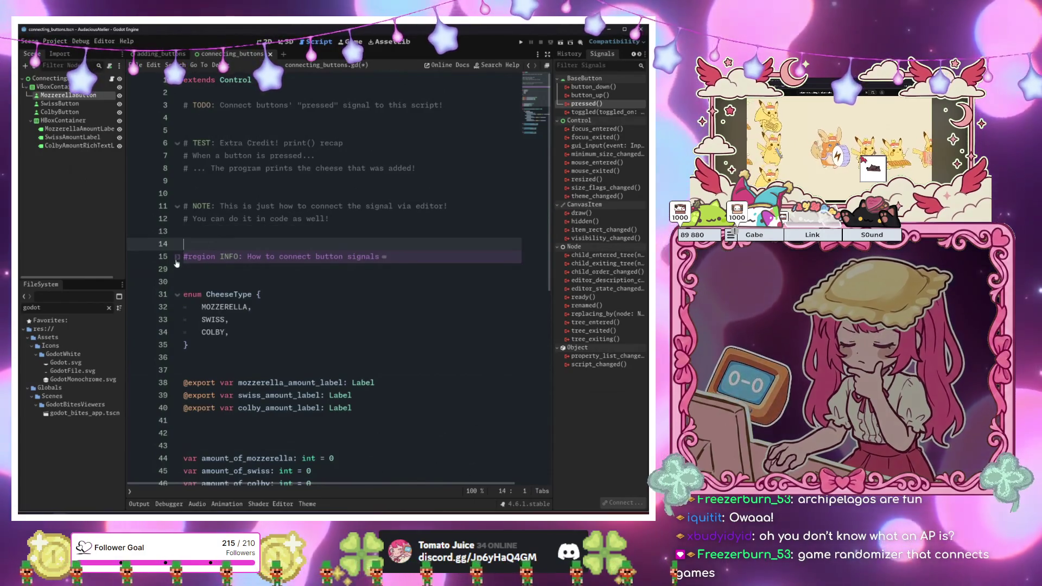
pyautogui.click(177, 257)
pyautogui.click(177, 257)
pyautogui.press('Down')
pyautogui.press('Down')
pyautogui.press('Down')
pyautogui.press('End')
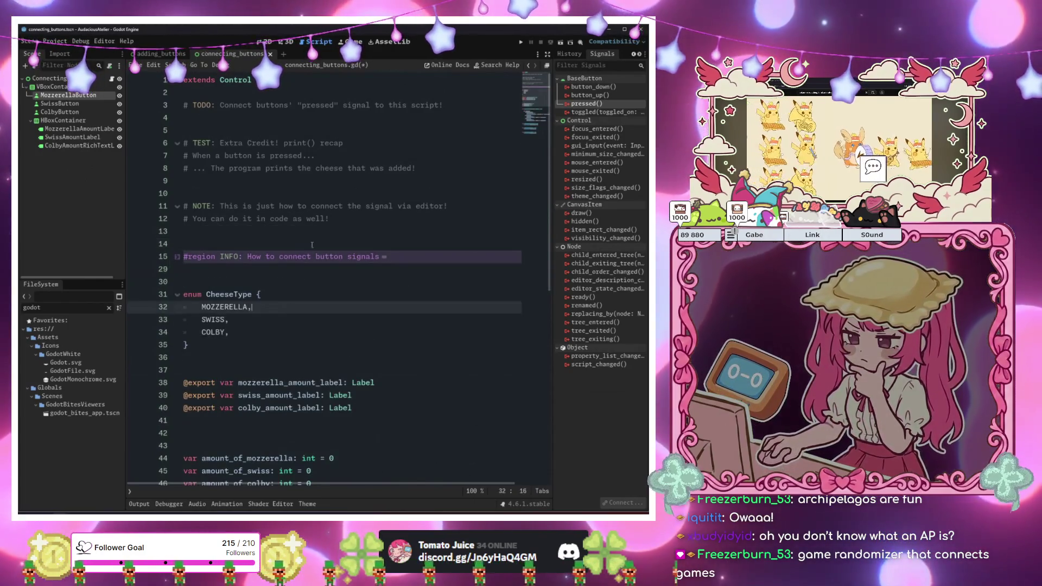
pyautogui.click(363, 236)
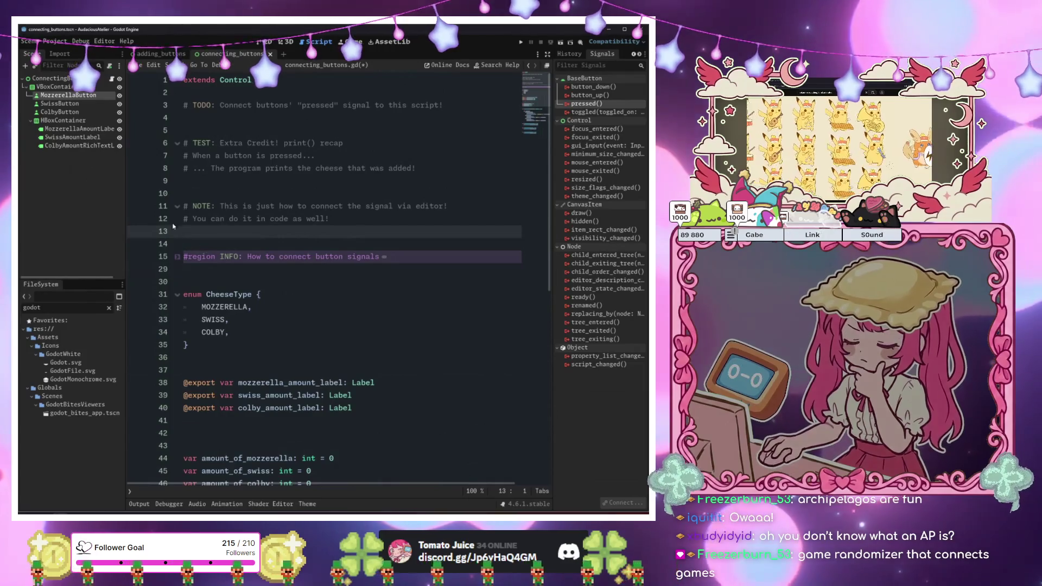
pyautogui.click(174, 258)
pyautogui.click(173, 258)
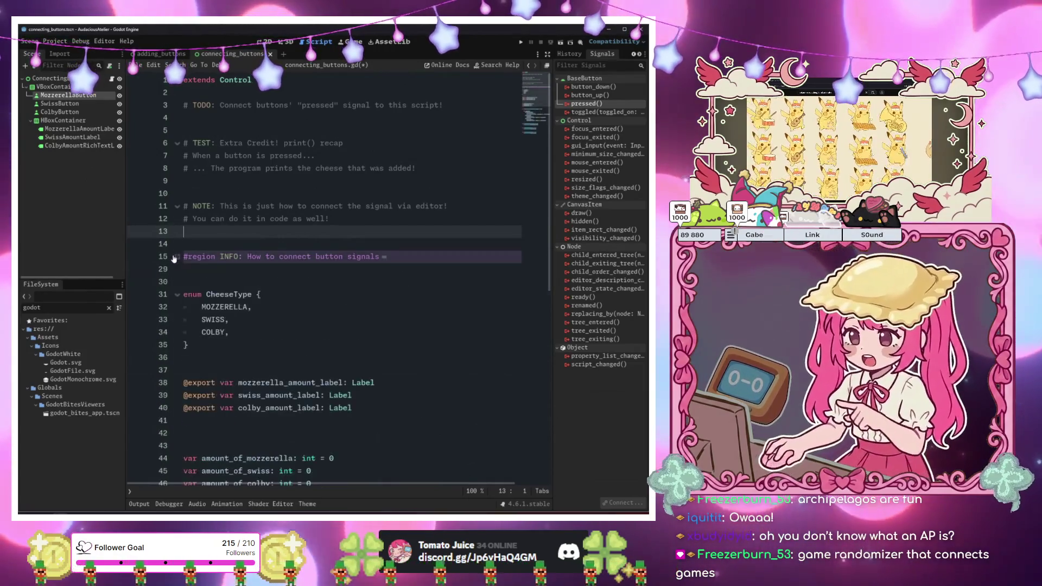
pyautogui.click(256, 294)
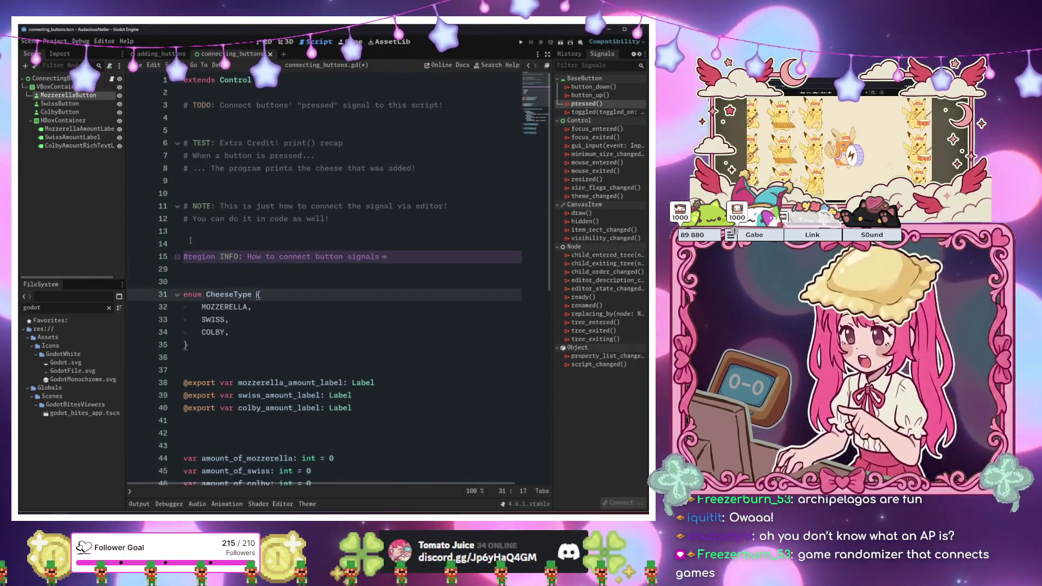
# Remove one surplus blank line after the label exports
pyautogui.scroll(-5, 190, 240)
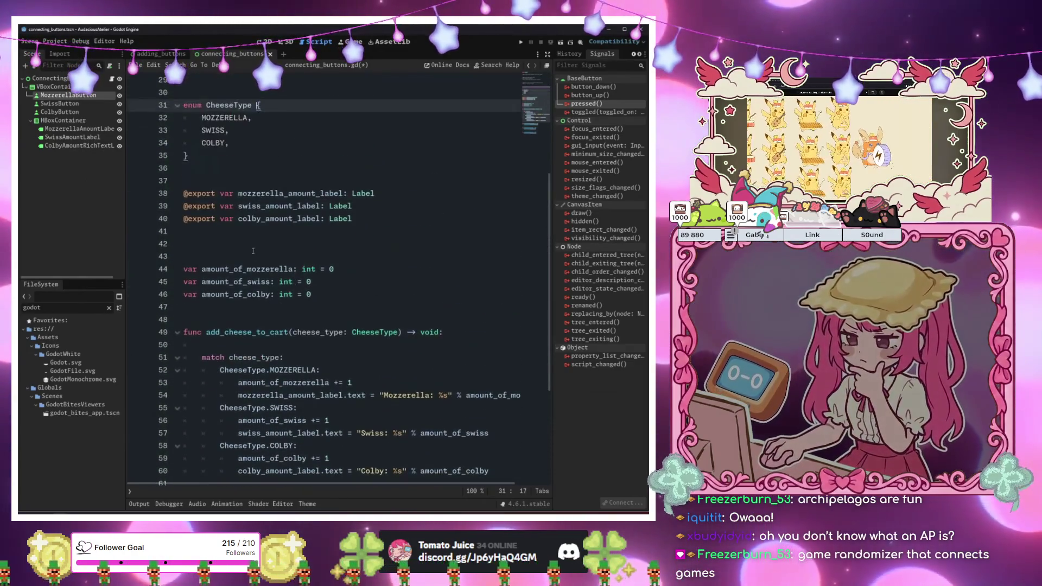
pyautogui.click(253, 249)
pyautogui.press('BackSpace')
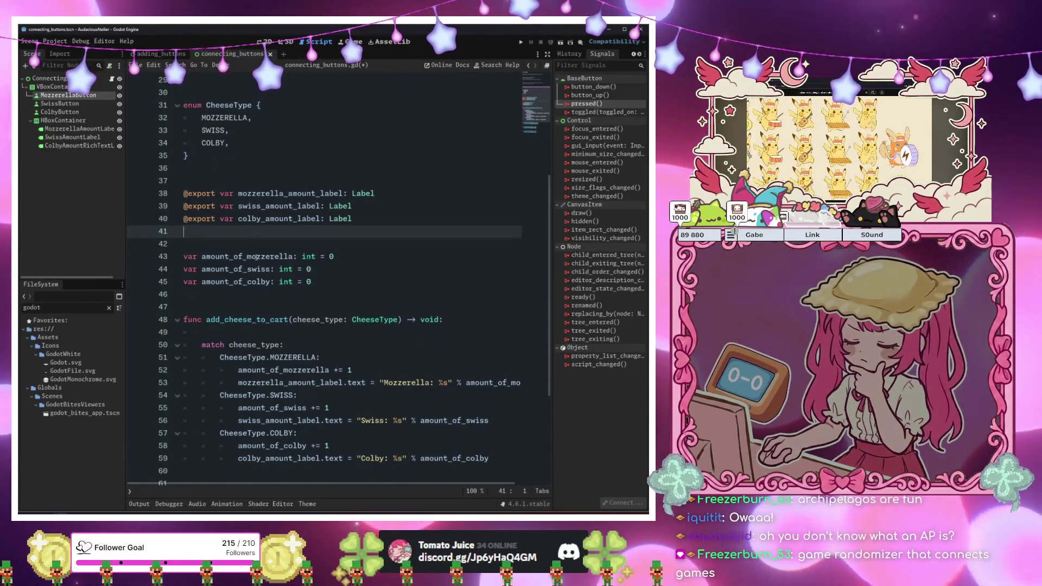
pyautogui.scroll(-5, 256, 257)
pyautogui.scroll(2, 410, 378)
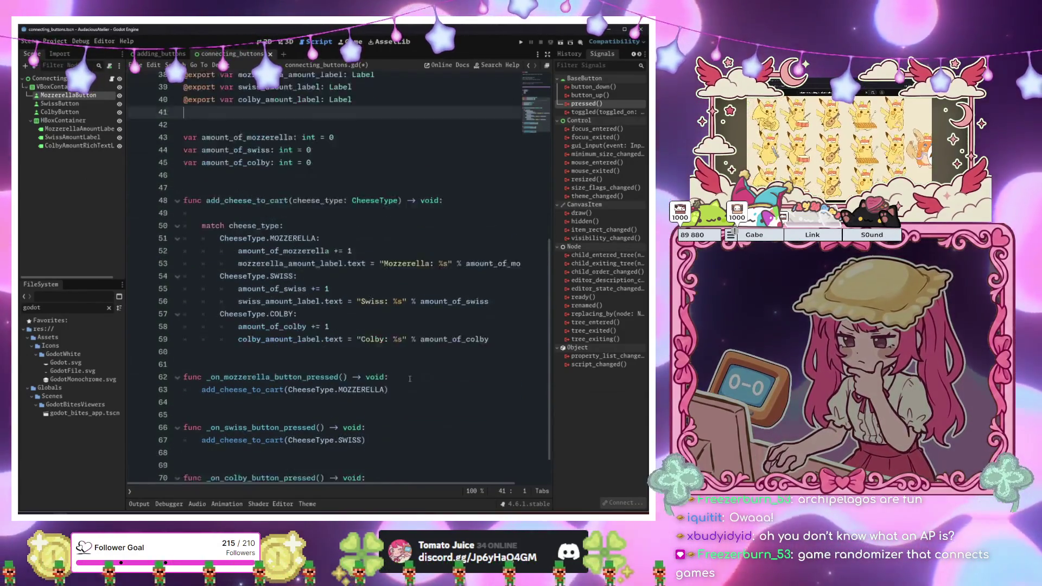
pyautogui.scroll(12, 410, 379)
pyautogui.click(352, 218)
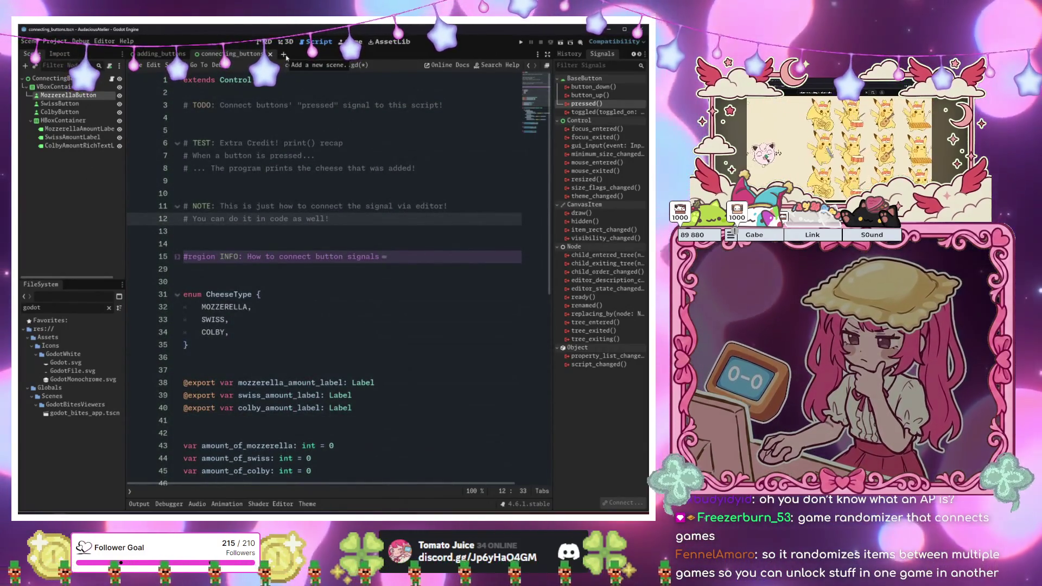
# Review the header comments at the top of the script and open a new empty scene tab
pyautogui.click(380, 168)
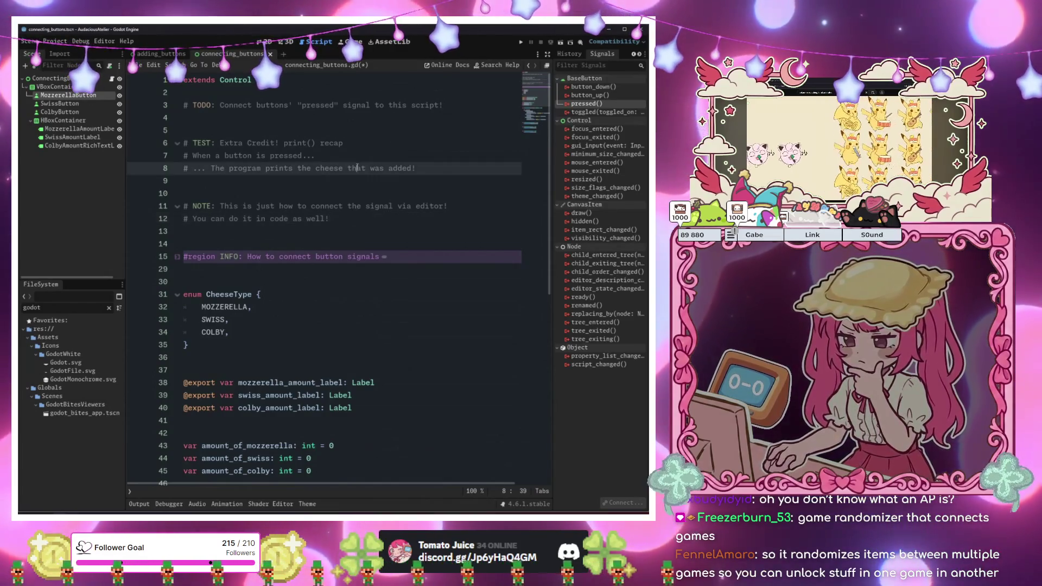
pyautogui.click(379, 158)
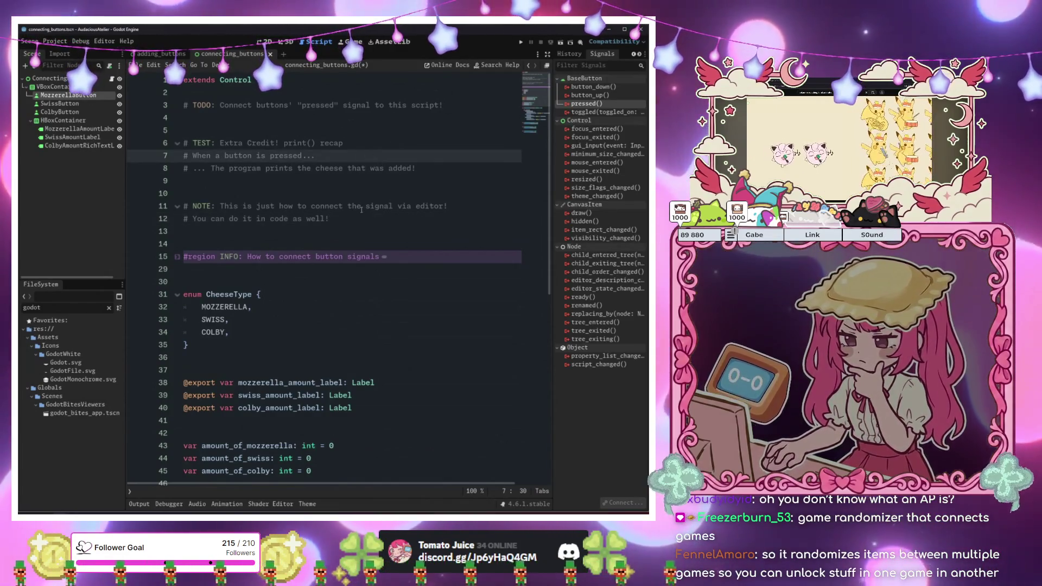
pyautogui.scroll(-12, 362, 210)
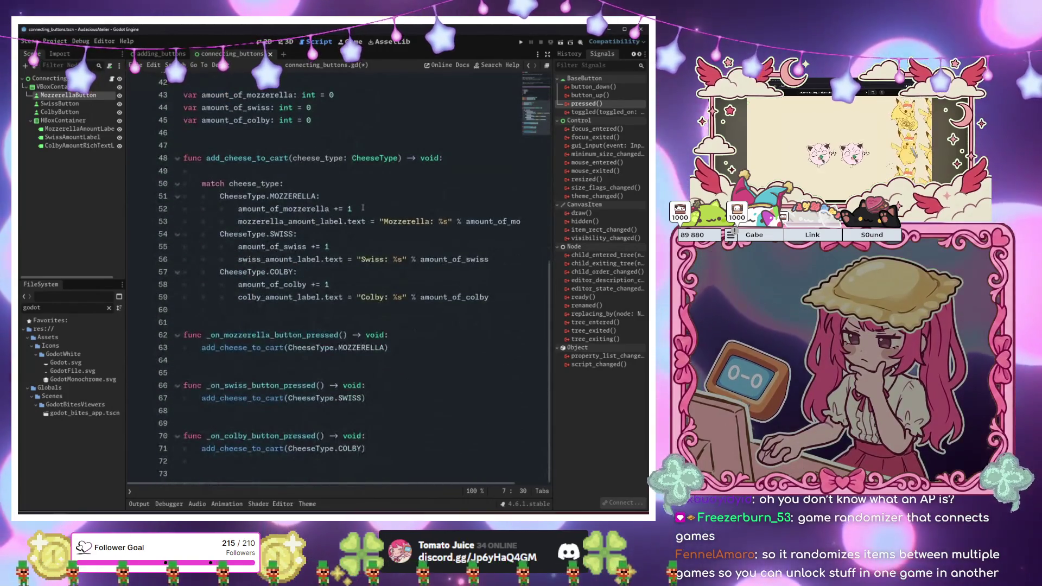
pyautogui.scroll(11, 362, 208)
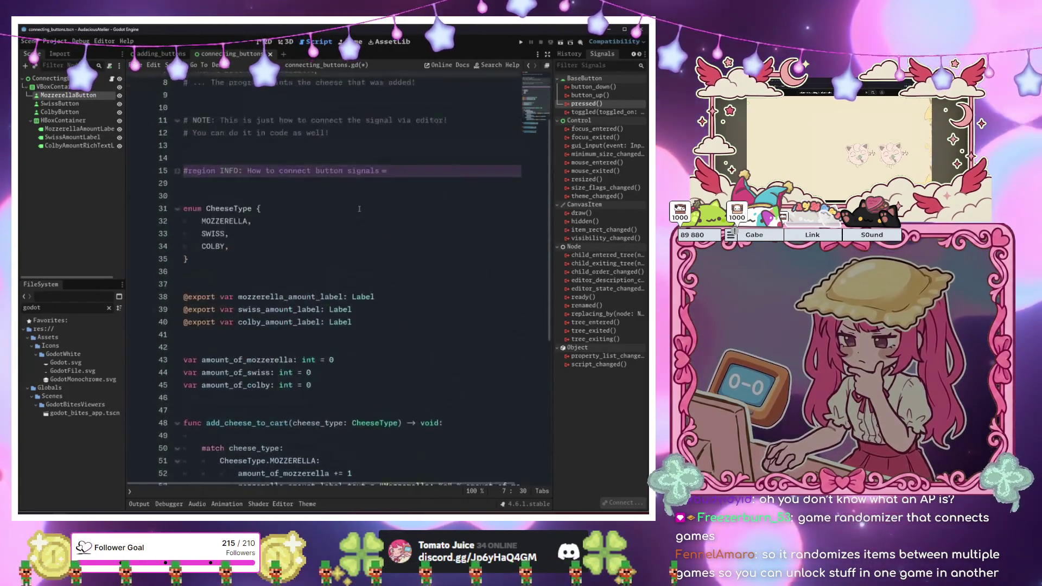
pyautogui.click(356, 120)
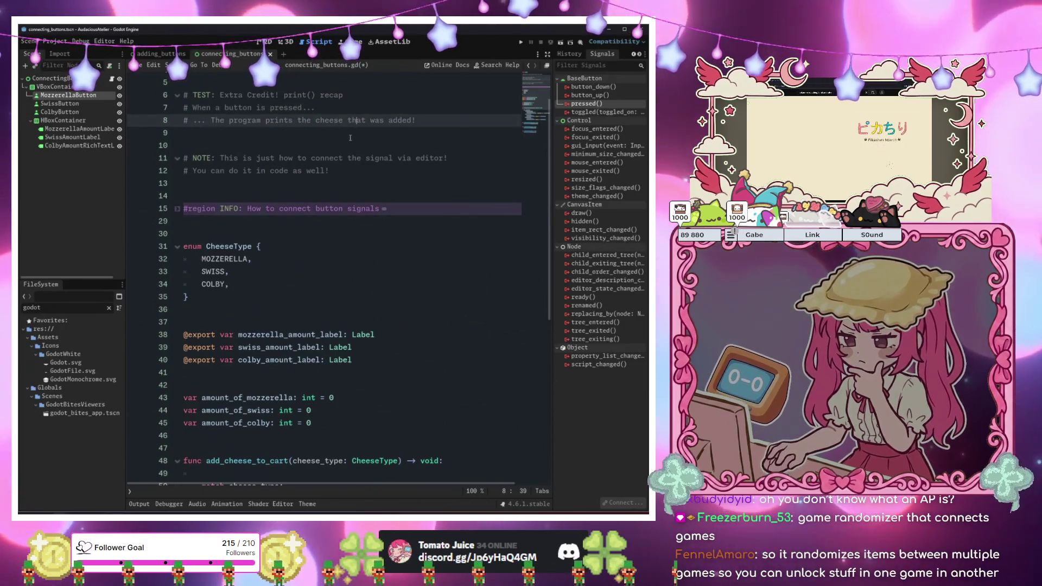
pyautogui.scroll(2, 350, 138)
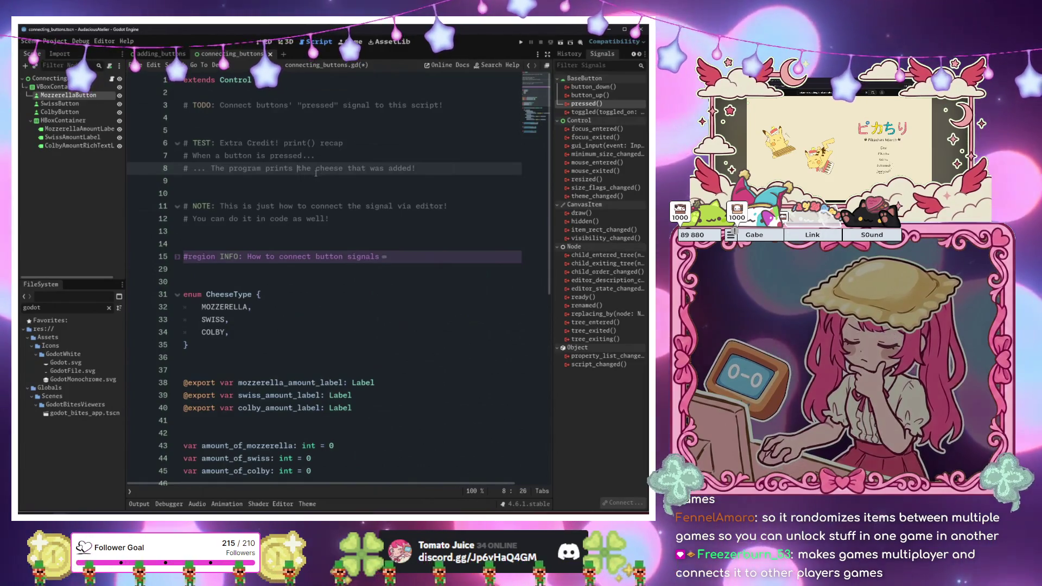
pyautogui.click(302, 155)
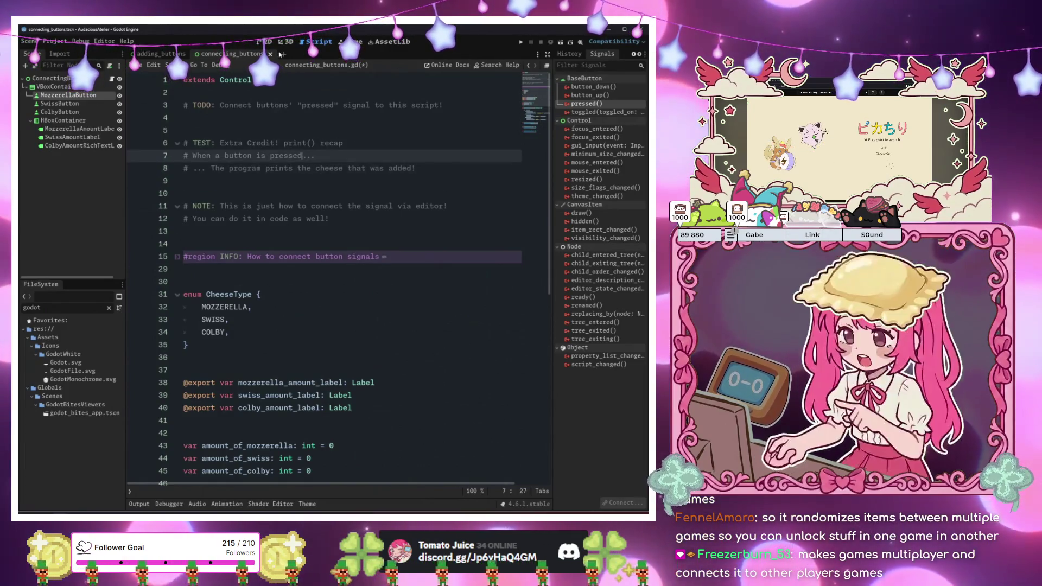
pyautogui.click(281, 54)
pyautogui.click(267, 105)
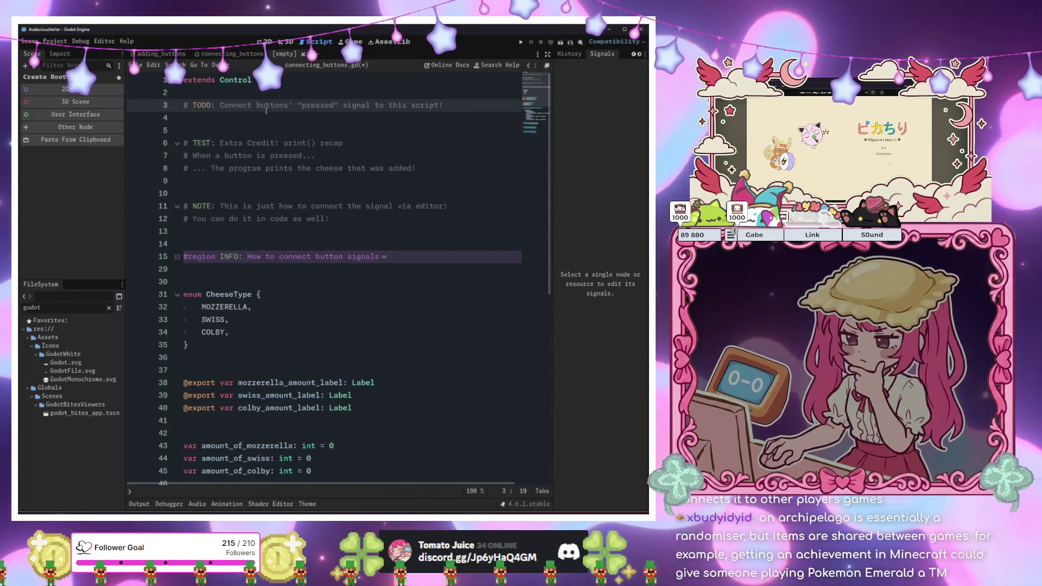
pyautogui.click(293, 155)
pyautogui.click(325, 193)
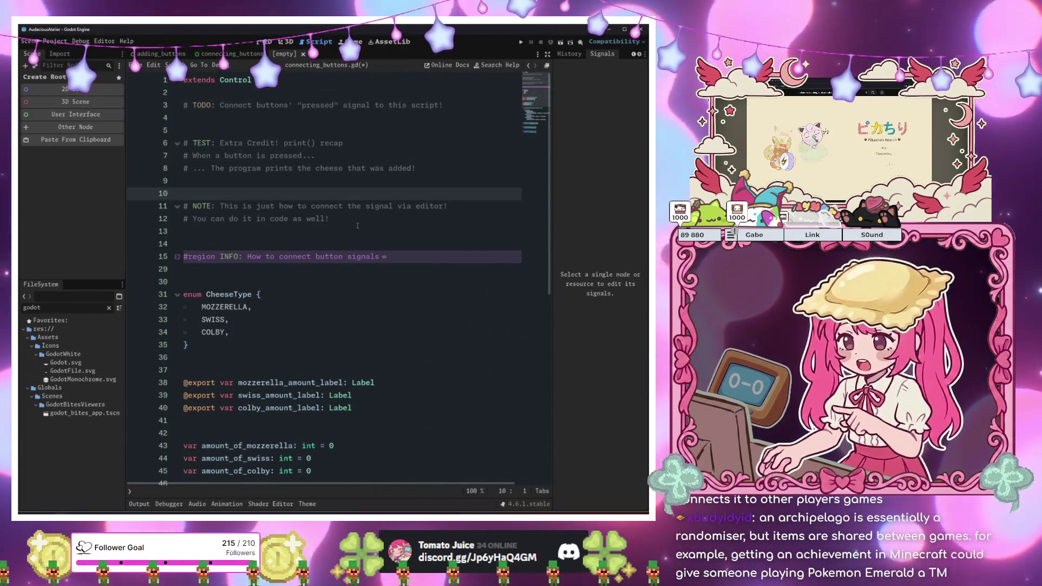
pyautogui.hotkey('ctrl', 's')
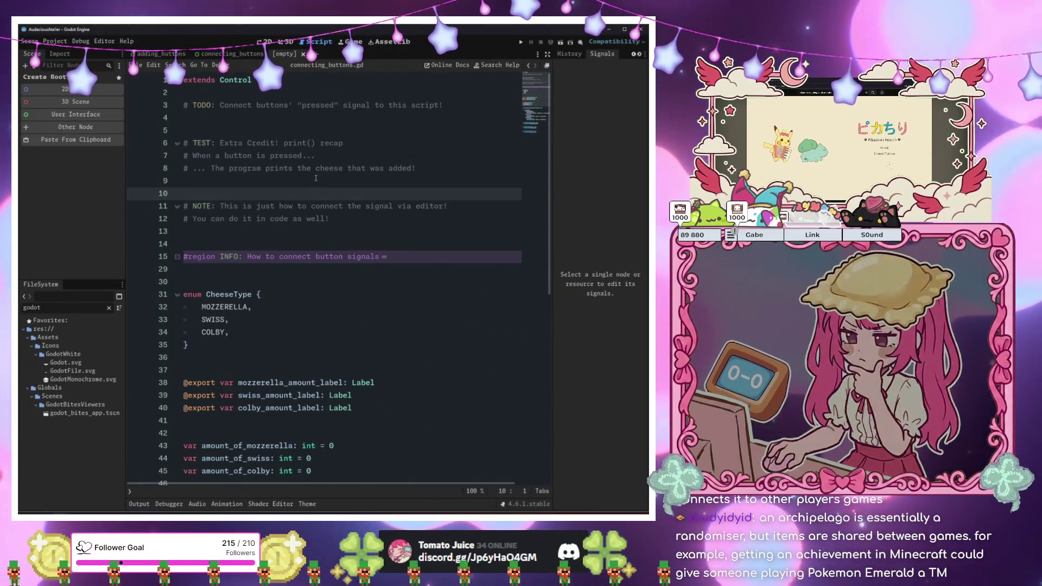
pyautogui.click(315, 179)
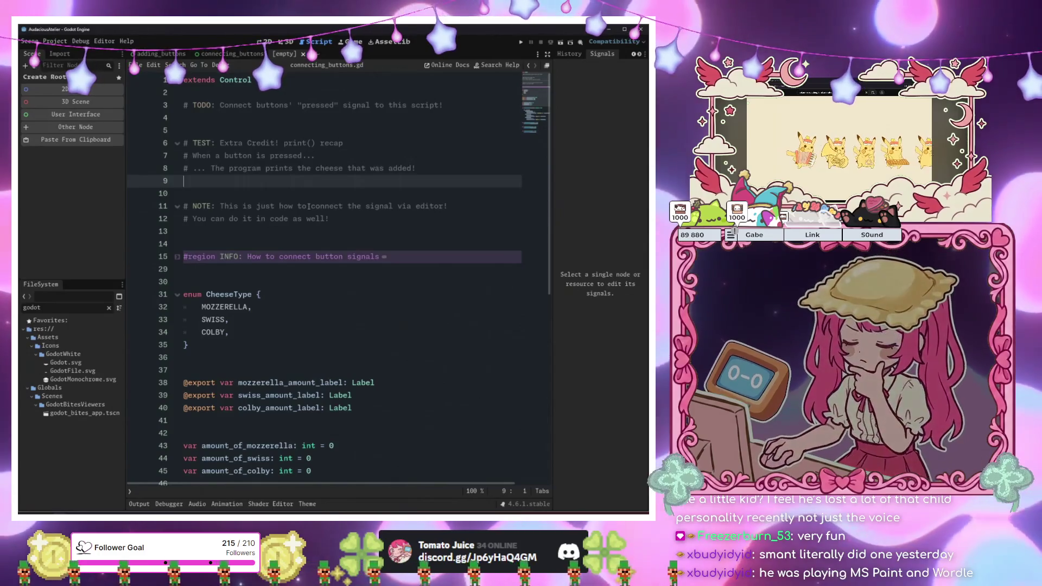
pyautogui.moveTo(185, 281); pyautogui.dragTo(374, 298)
pyautogui.click(323, 370)
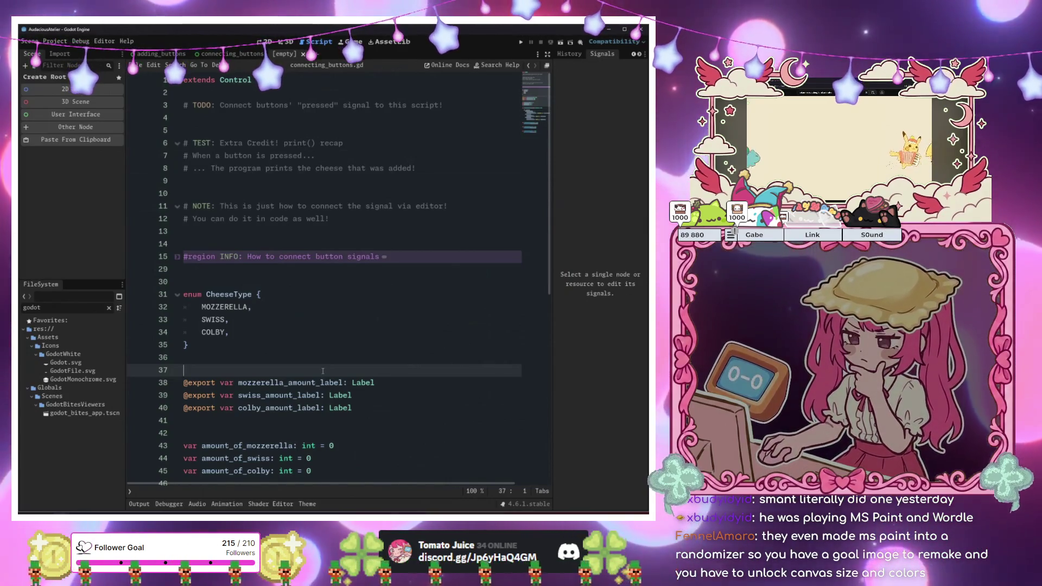
pyautogui.scroll(-10, 323, 371)
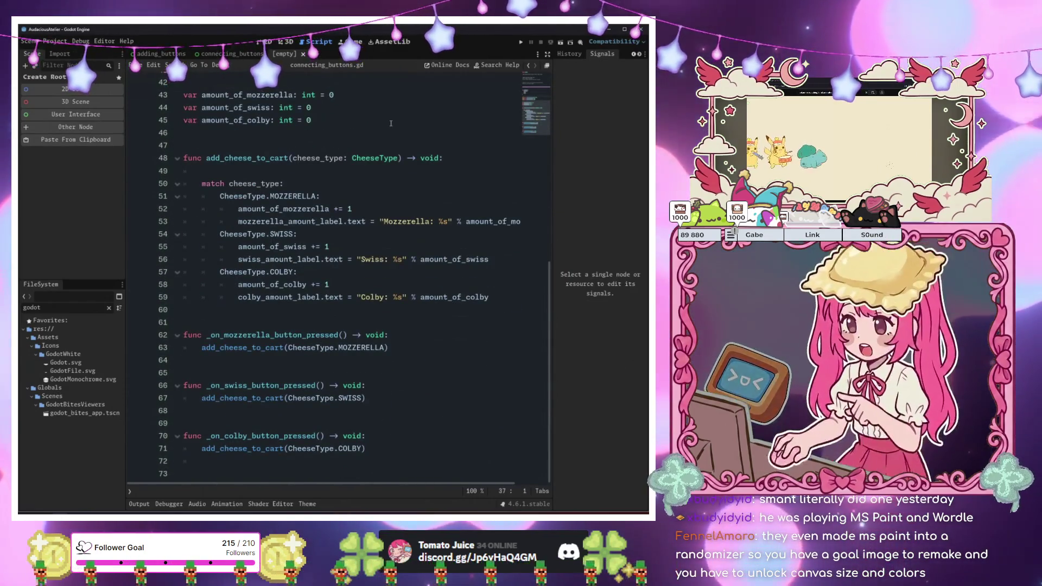
pyautogui.click(330, 210)
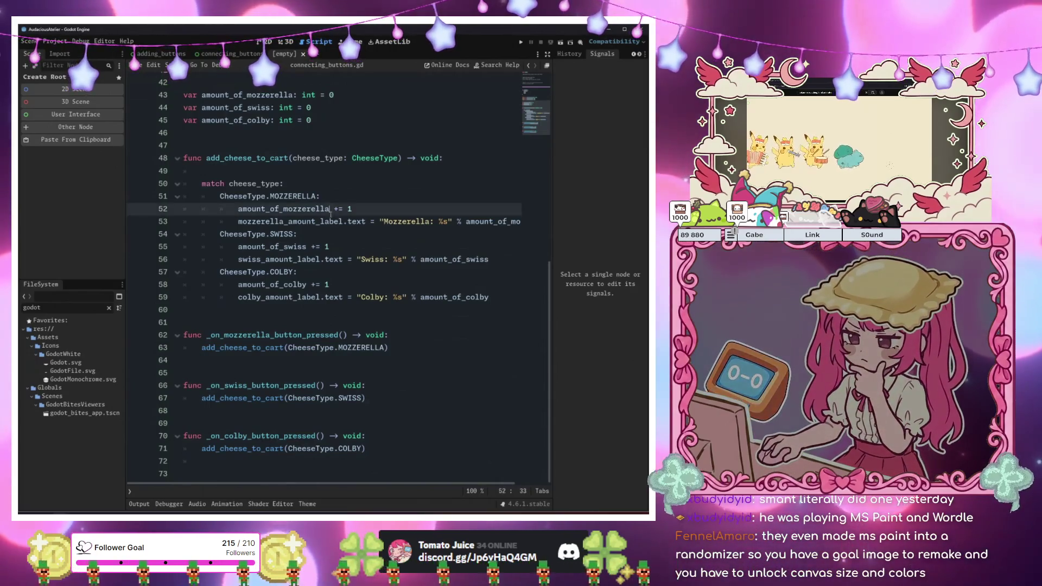
# Add blank lines before the CheeseType.SWISS and CheeseType.COLBY match cases, removing the extra line under match
pyautogui.click(326, 185)
pyautogui.press('Return')
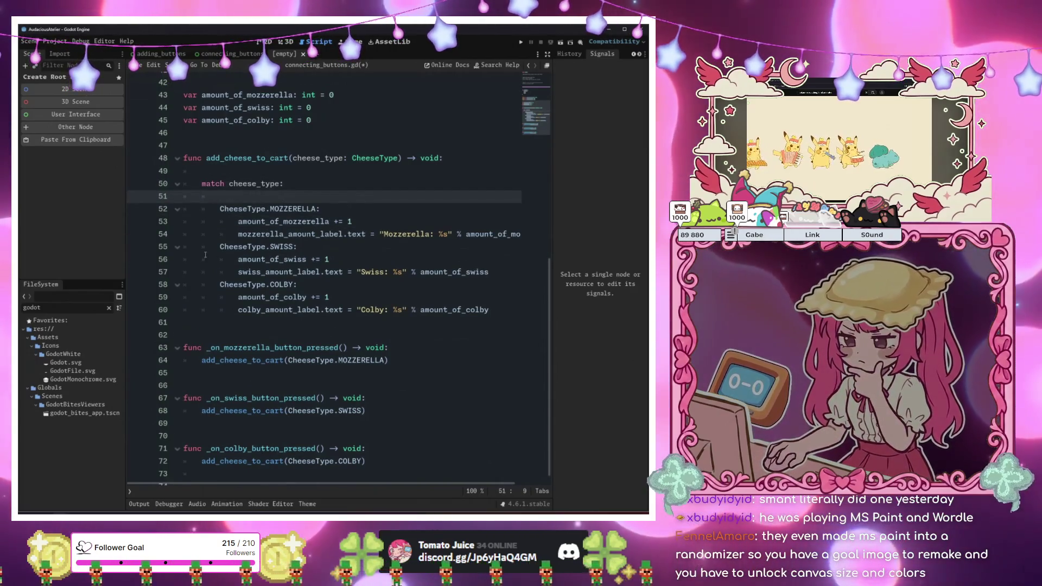
pyautogui.click(206, 247)
pyautogui.press('Return')
pyautogui.click(206, 298)
pyautogui.press('Return')
pyautogui.click(301, 193)
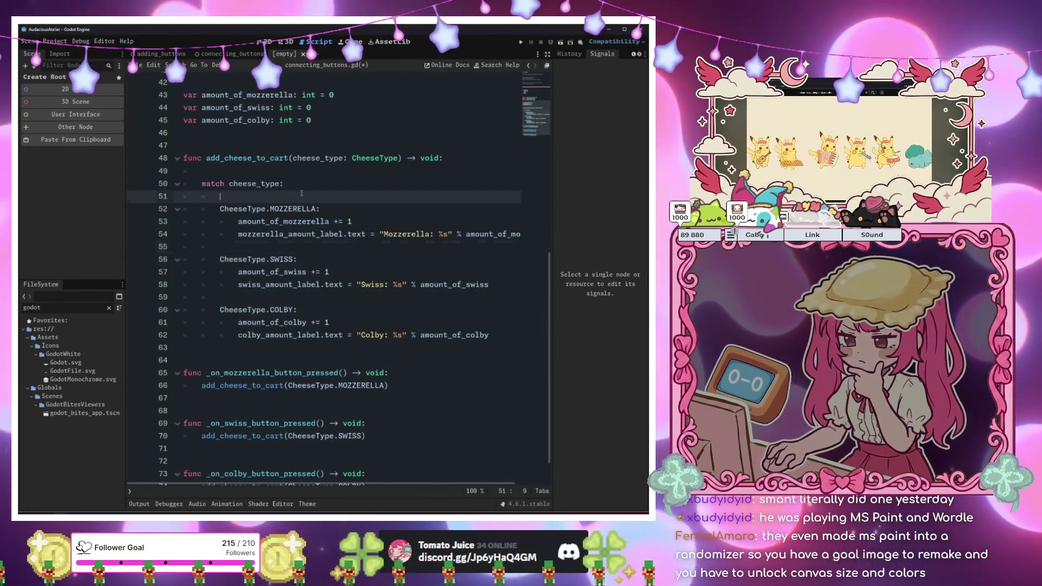
pyautogui.hotkey('ctrl', 'shift', 'k')
pyautogui.click(330, 310)
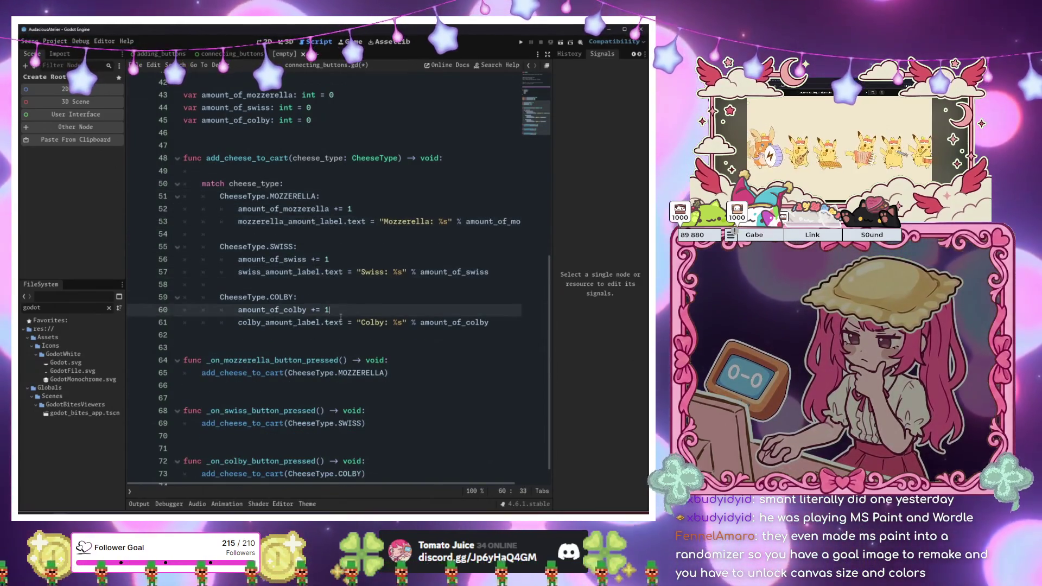
pyautogui.click(342, 319)
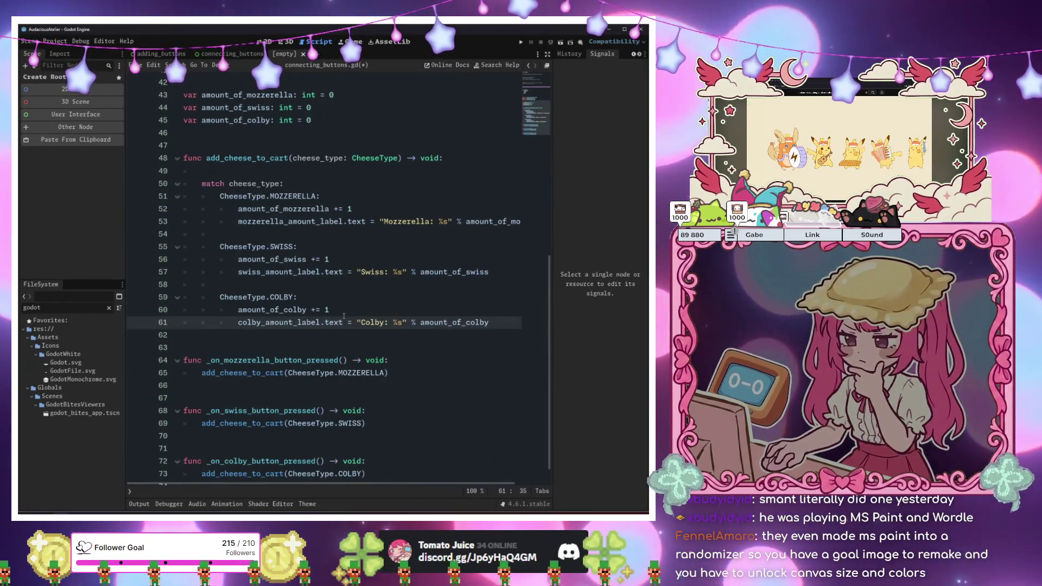
# Give the new scene a Control root node via User Interface
pyautogui.scroll(5, 388, 202)
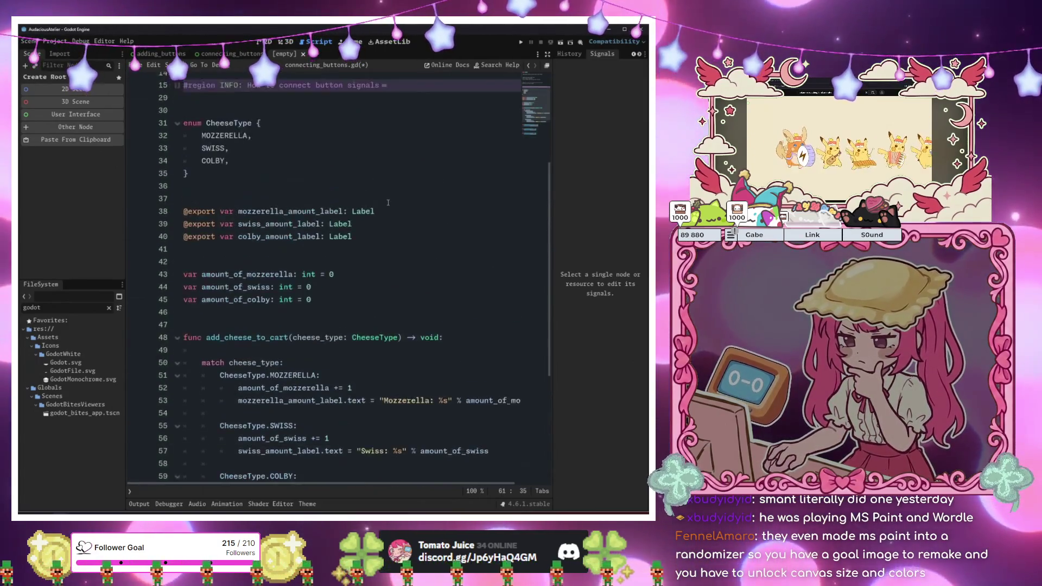
pyautogui.scroll(4, 388, 202)
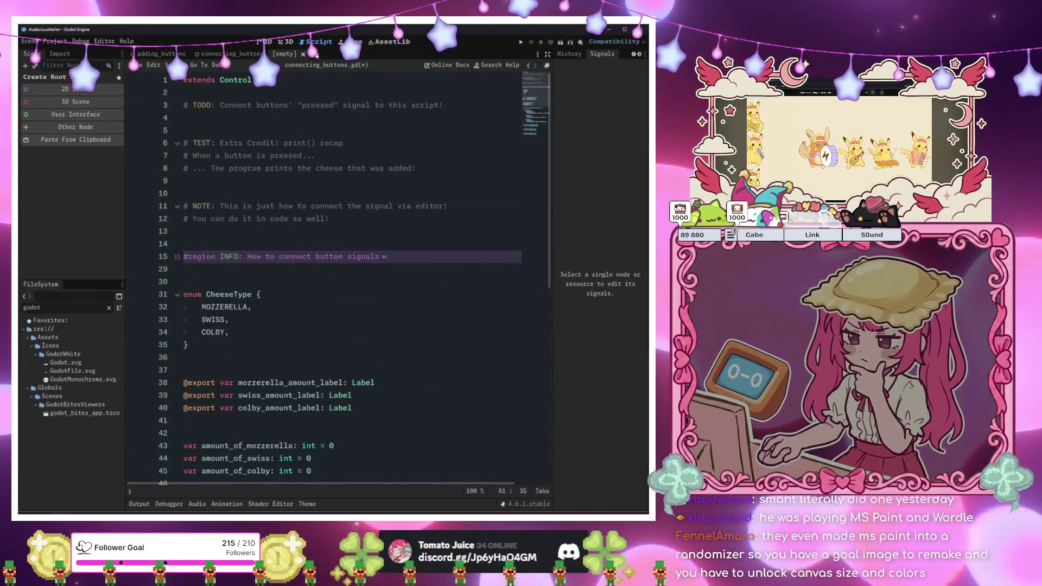
pyautogui.click(76, 114)
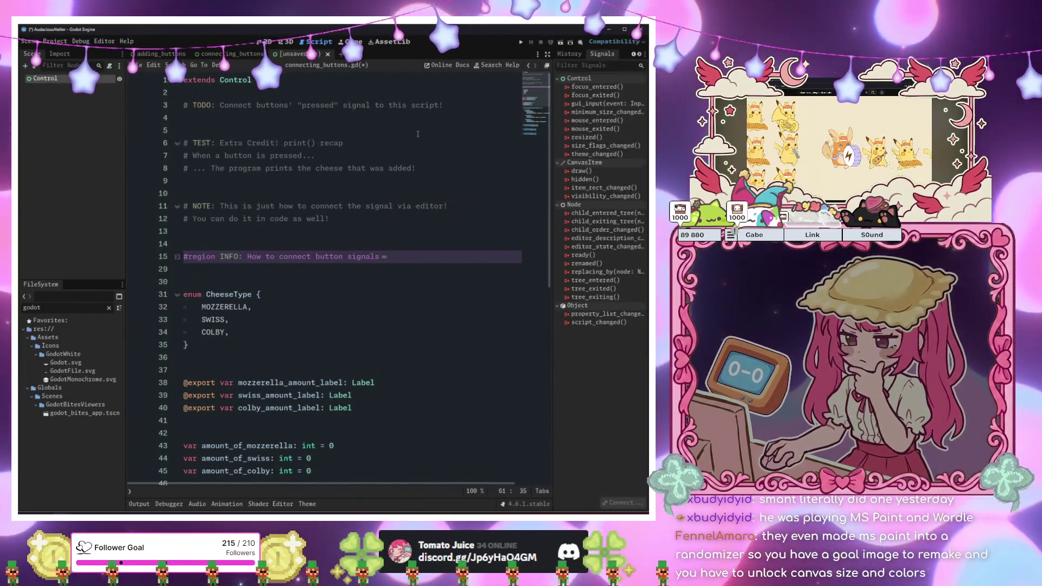
# Show the new unsaved scene in the 2D view, framing the whole Control rectangle
pyautogui.click(148, 55)
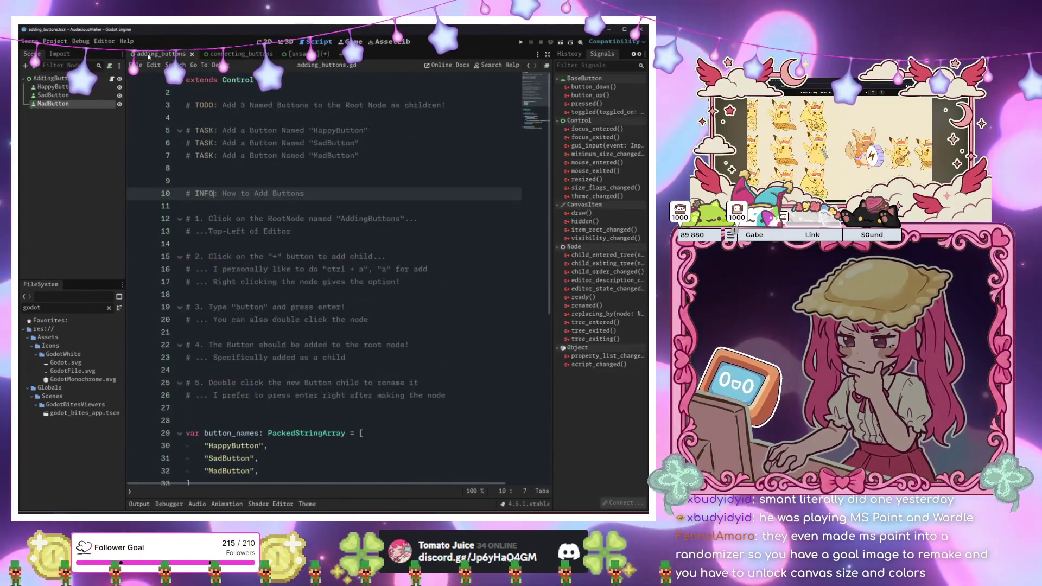
pyautogui.click(228, 54)
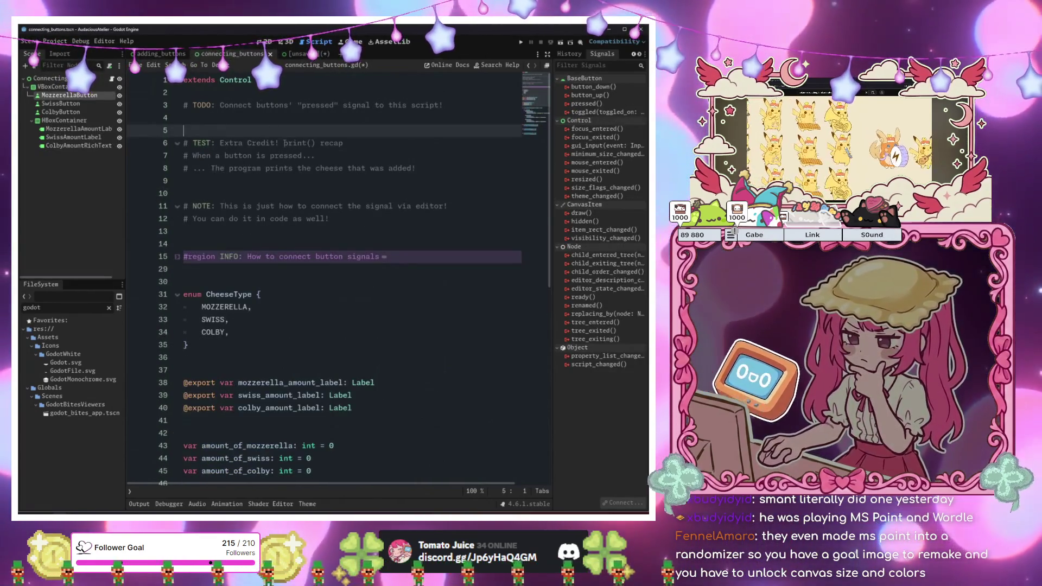
pyautogui.scroll(-10, 344, 269)
pyautogui.scroll(8, 345, 269)
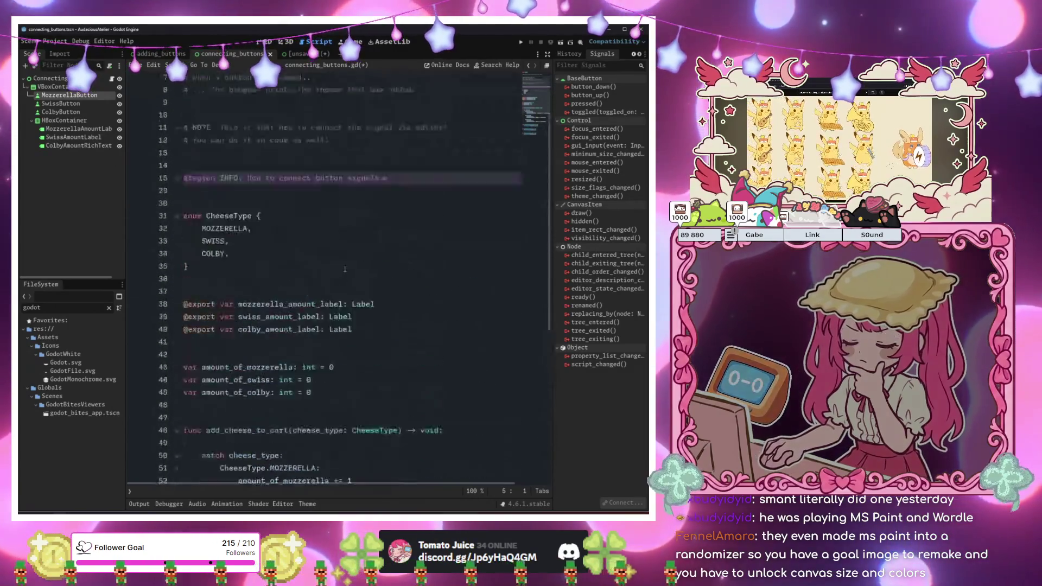
pyautogui.click(295, 54)
pyautogui.click(266, 42)
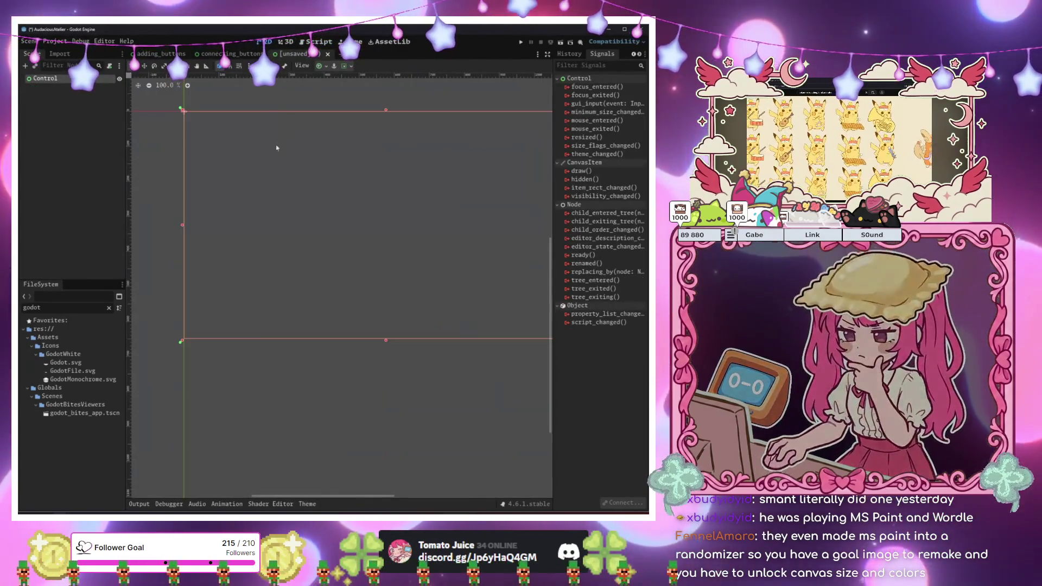
pyautogui.scroll(-3, 276, 147)
pyautogui.moveTo(379, 264)
pyautogui.mouseDown()
pyautogui.moveTo(400, 348)
pyautogui.moveTo(387, 356)
pyautogui.mouseUp()
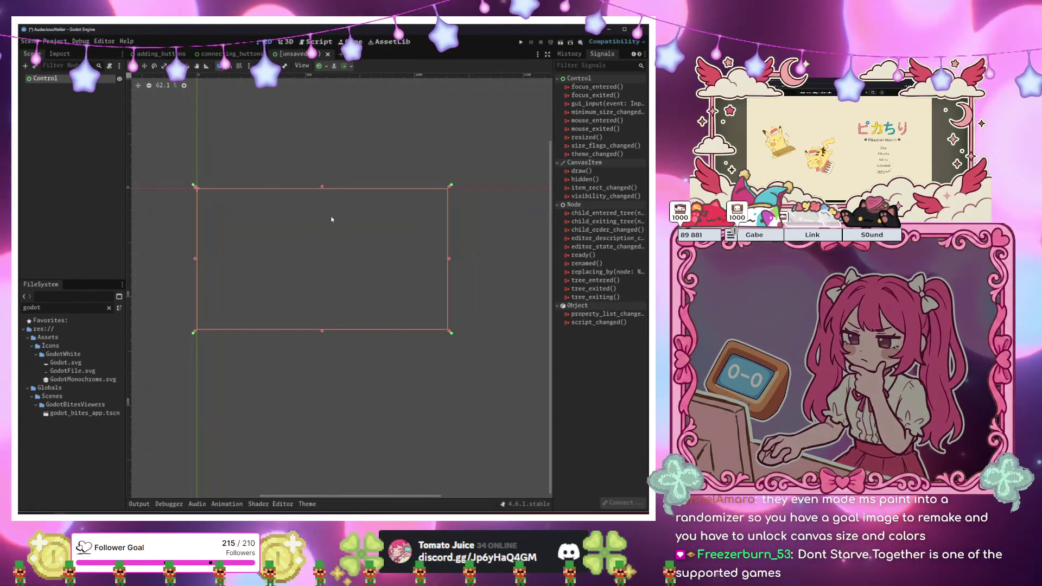
# Select the Control root node and start renaming it
pyautogui.click(312, 143)
pyautogui.click(343, 258)
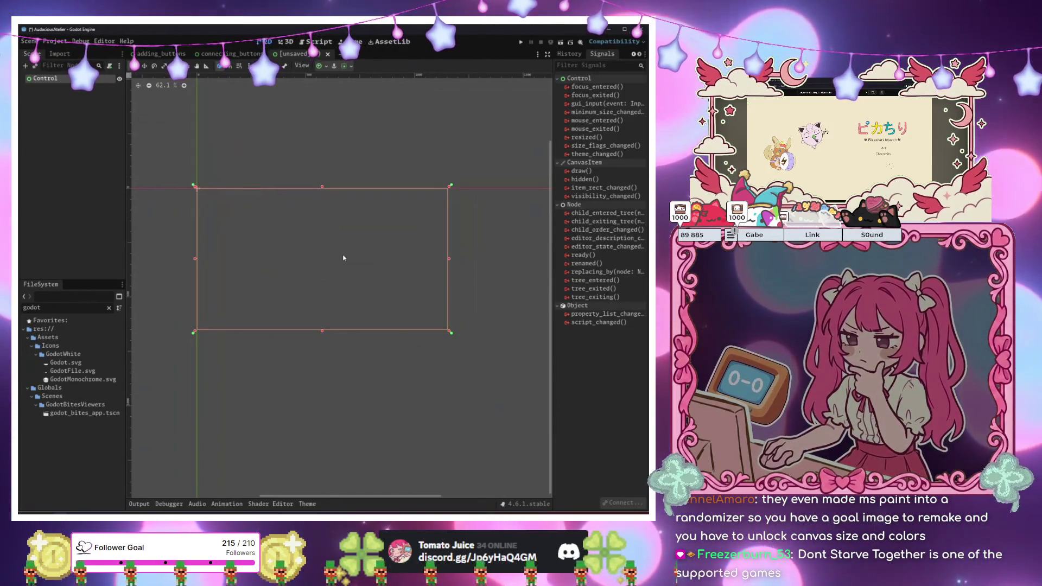
pyautogui.click(152, 147)
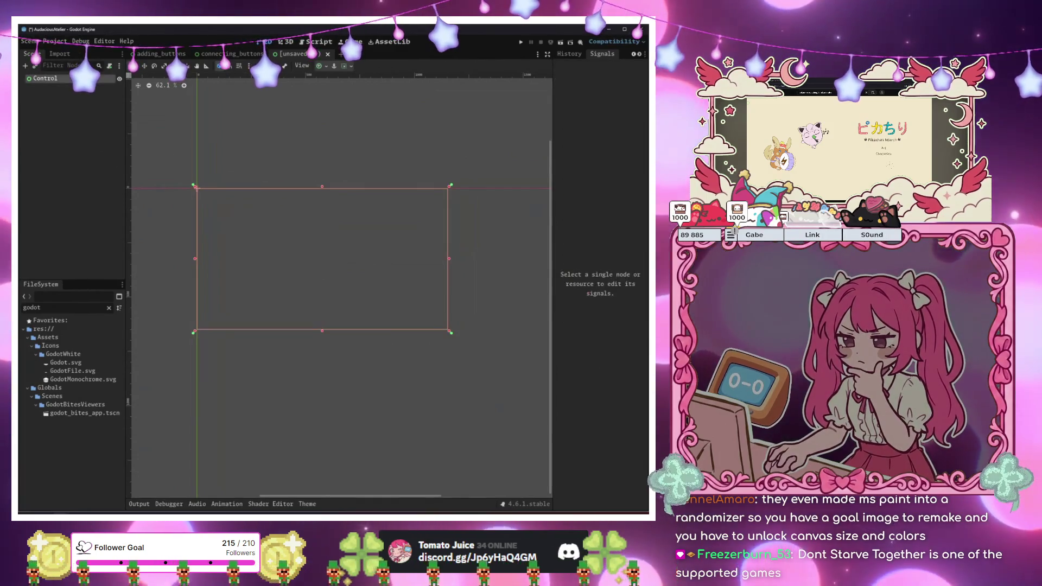
pyautogui.doubleClick(45, 78)
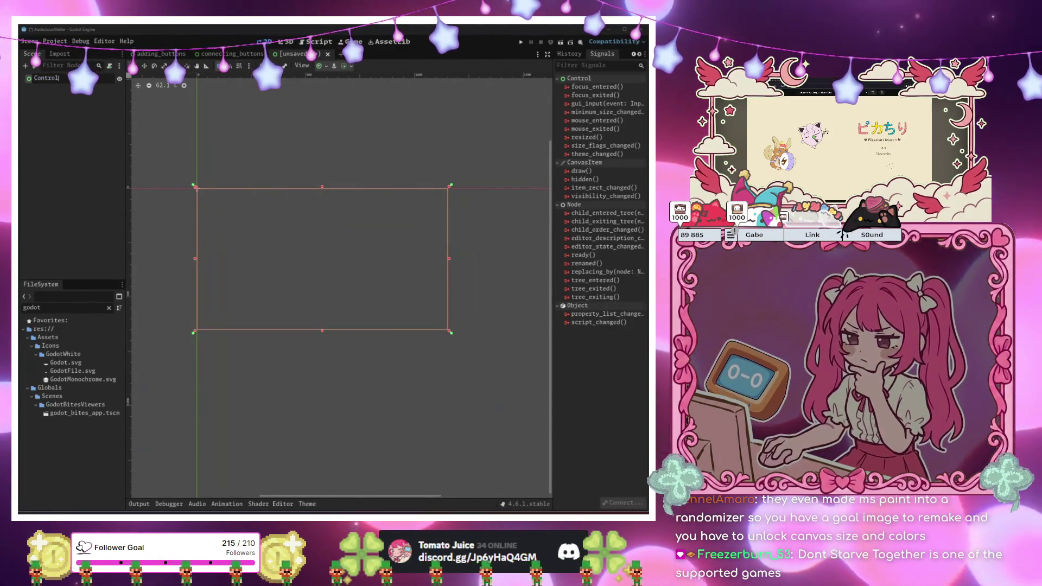
pyautogui.press('Return')
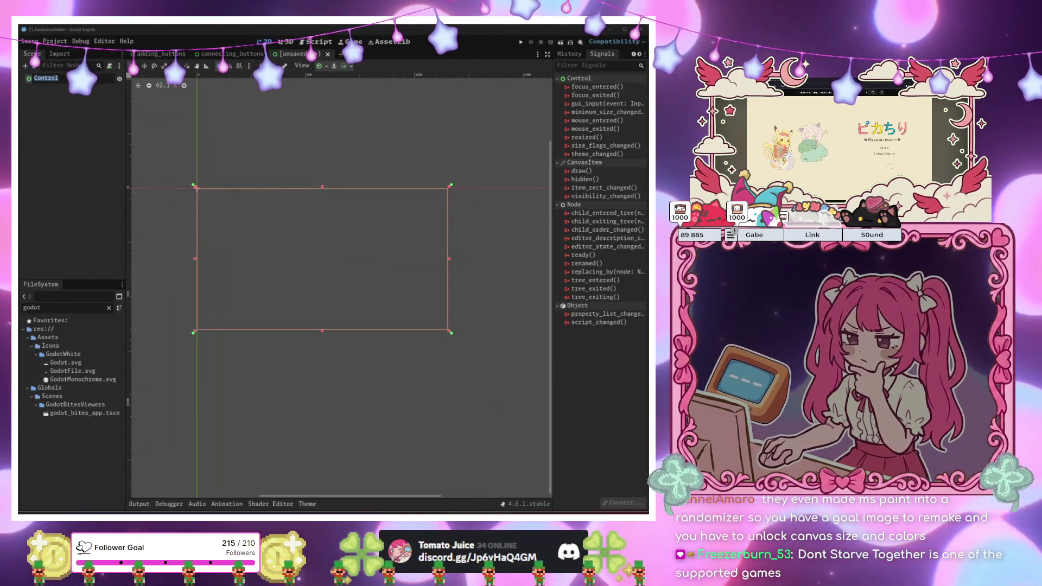
pyautogui.press('F2')
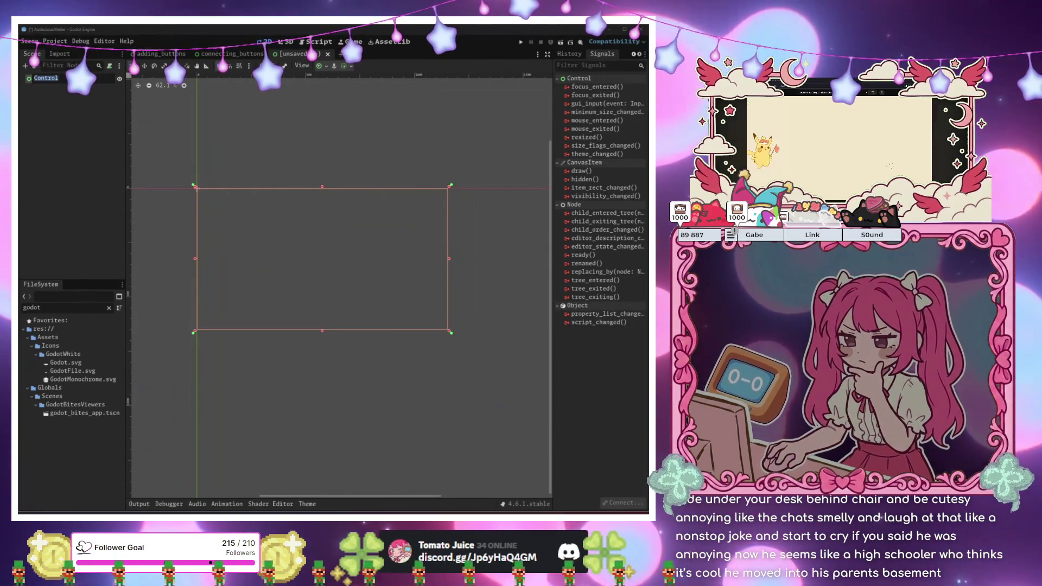
pyautogui.press('F2')
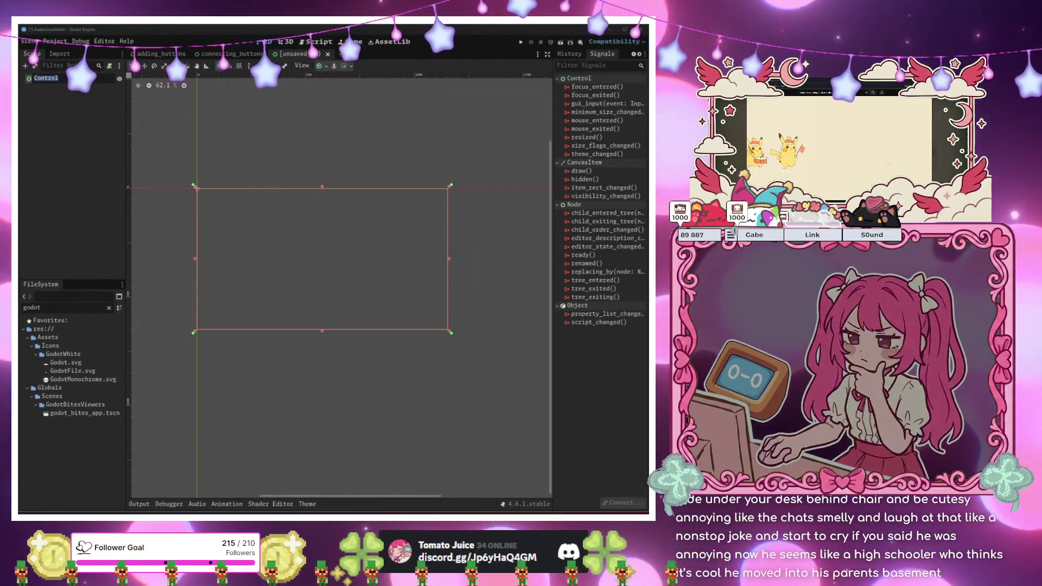
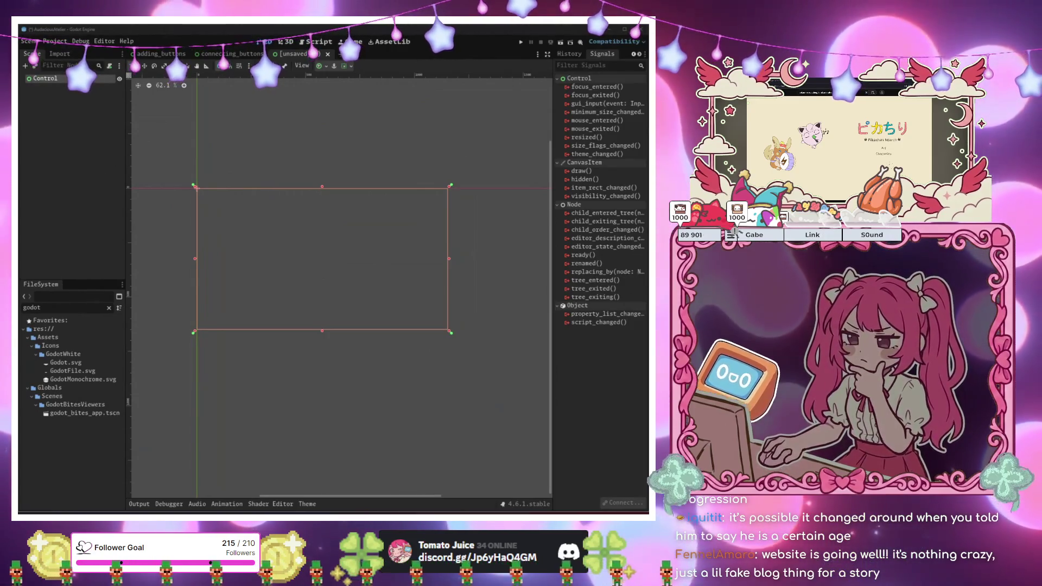
# Select the root Control node and turn on canvas snapping, leaving its name unchanged
pyautogui.click(376, 395)
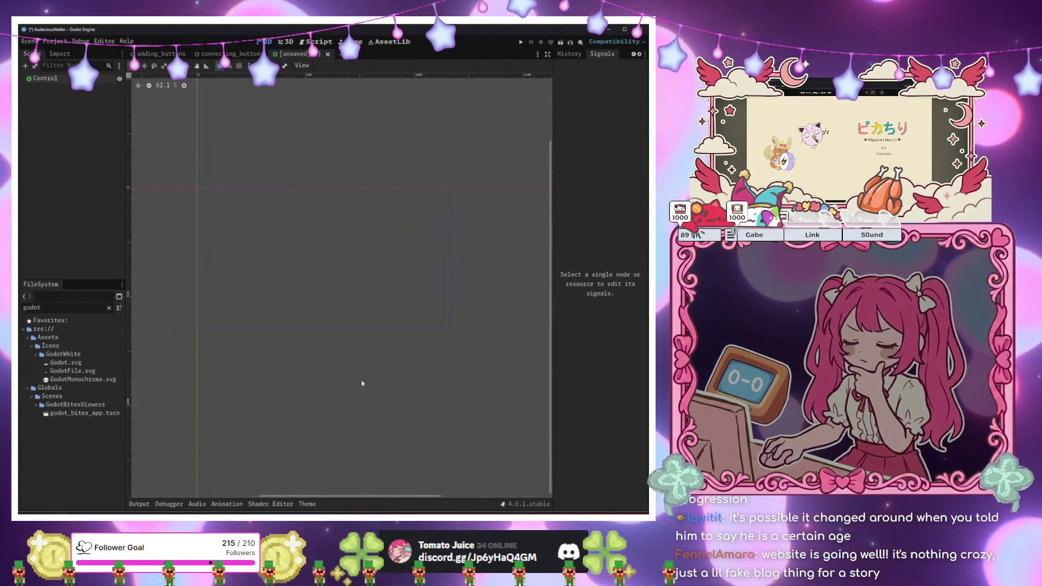
pyautogui.click(322, 259)
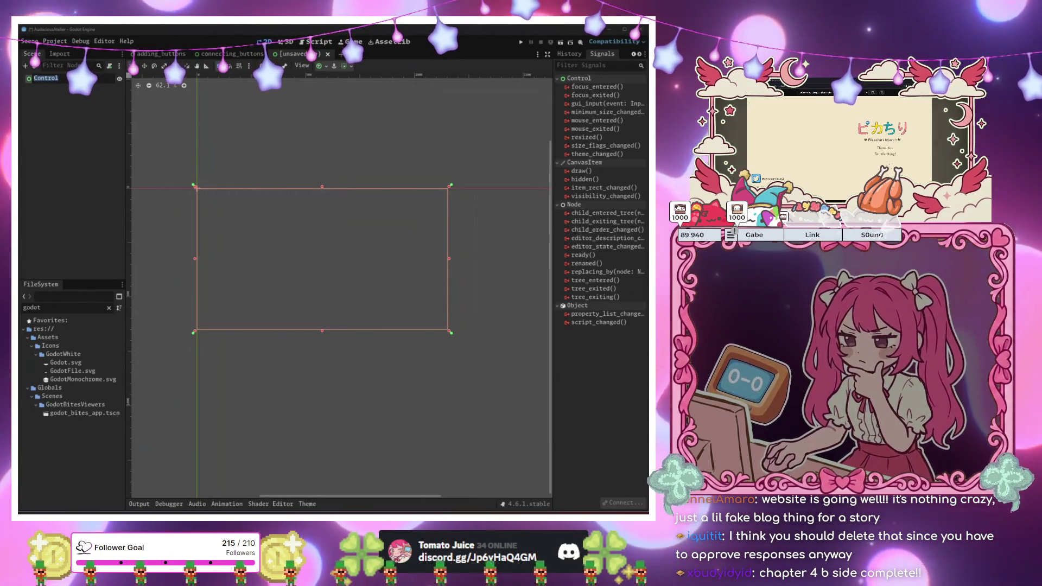
pyautogui.click(220, 65)
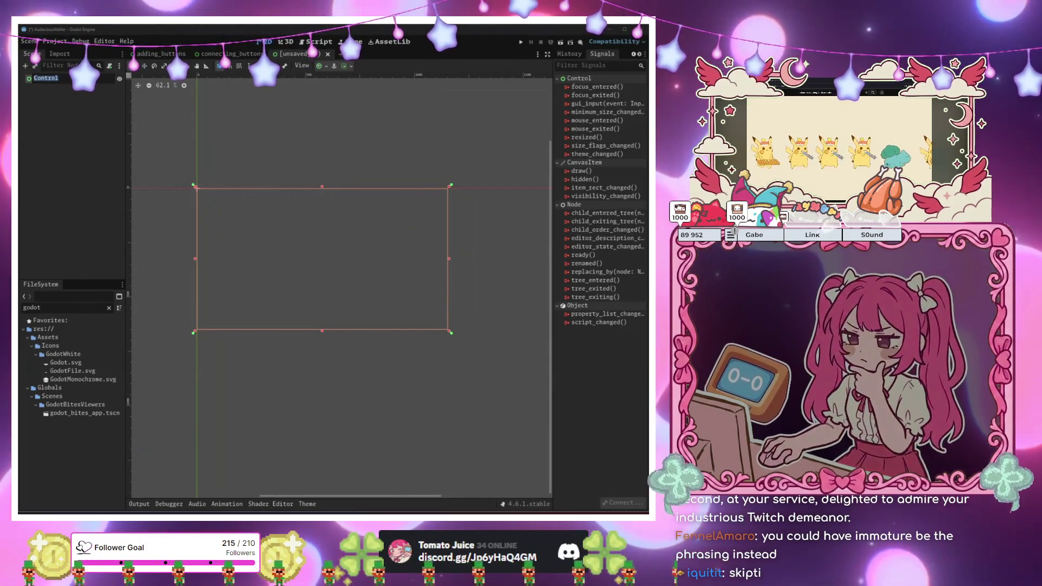
pyautogui.click(66, 93)
pyautogui.press('Return')
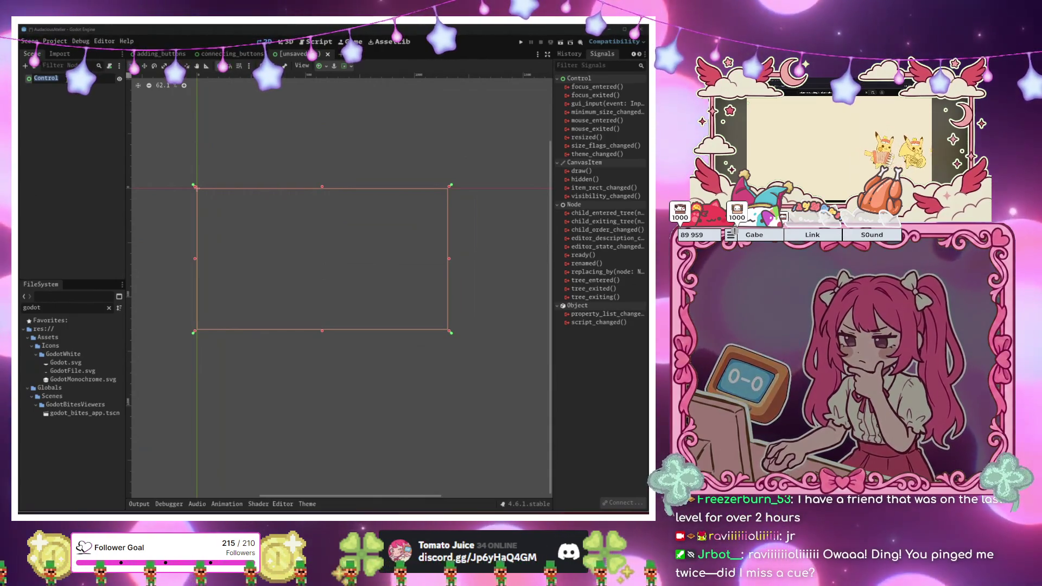
pyautogui.doubleClick(66, 79)
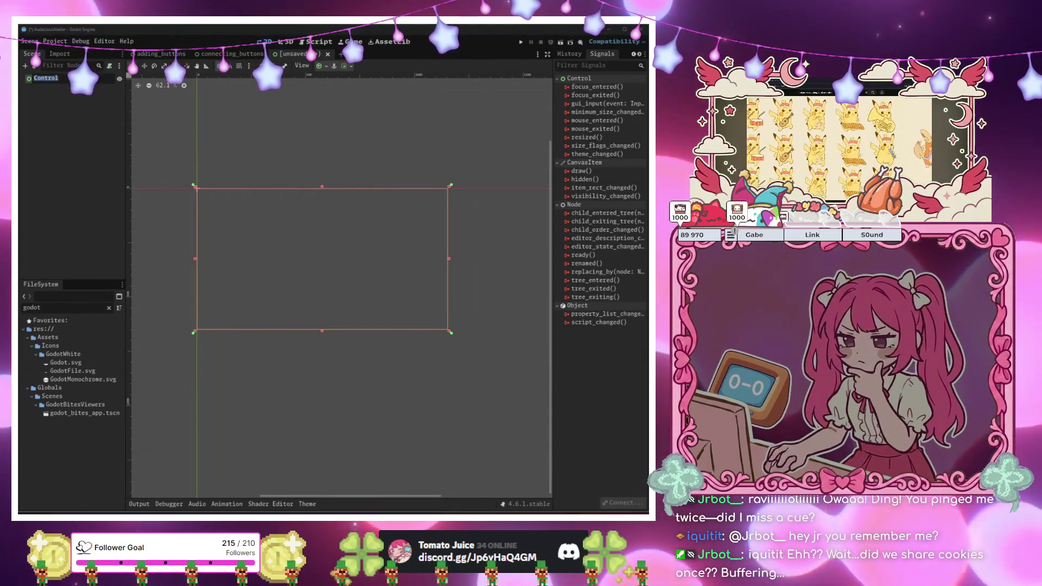
pyautogui.click(680, 214)
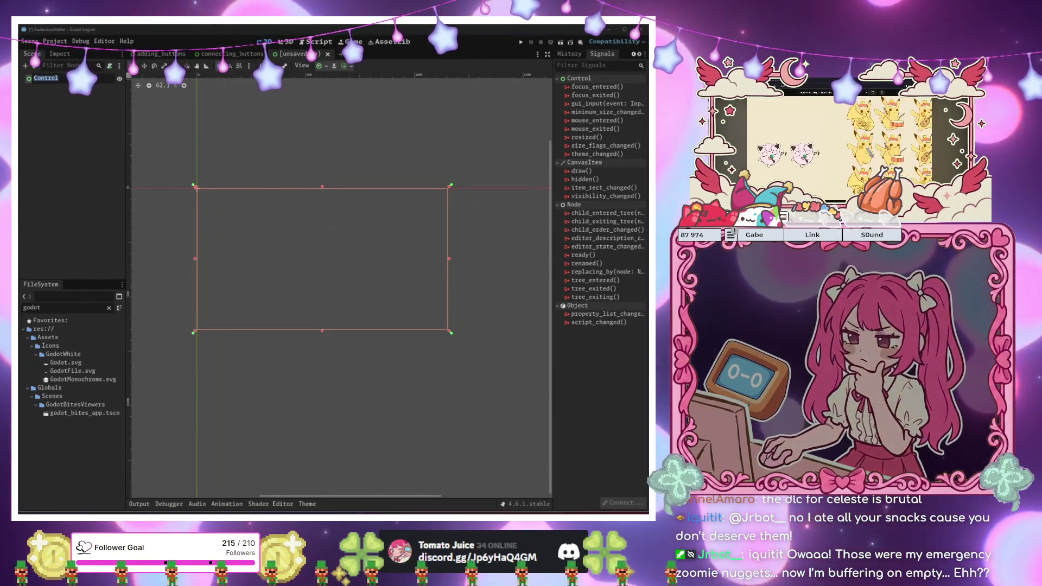
# Reselect the root Control node and start renaming it, typing 'u'
pyautogui.click(349, 374)
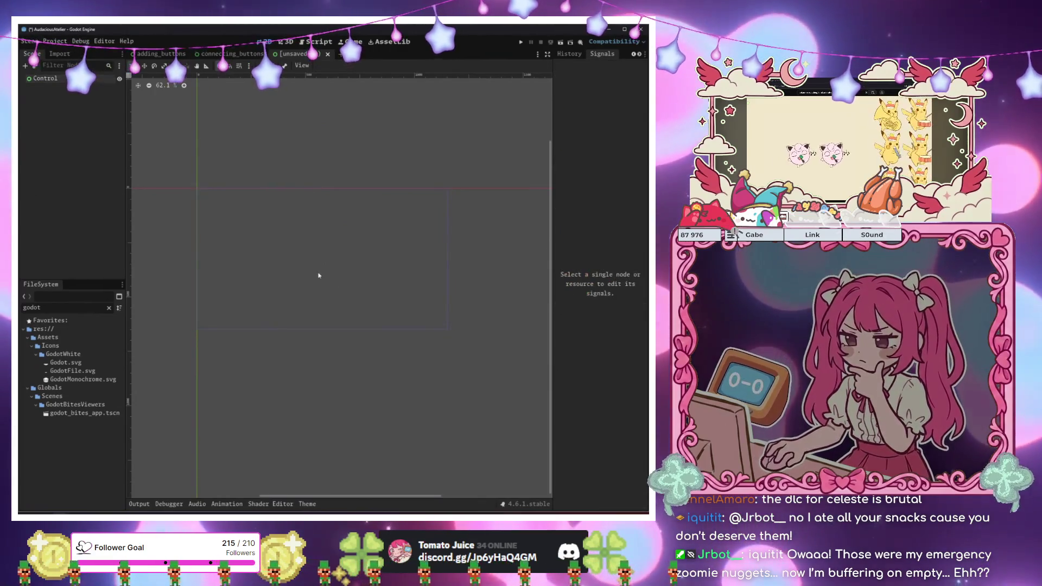
pyautogui.click(331, 361)
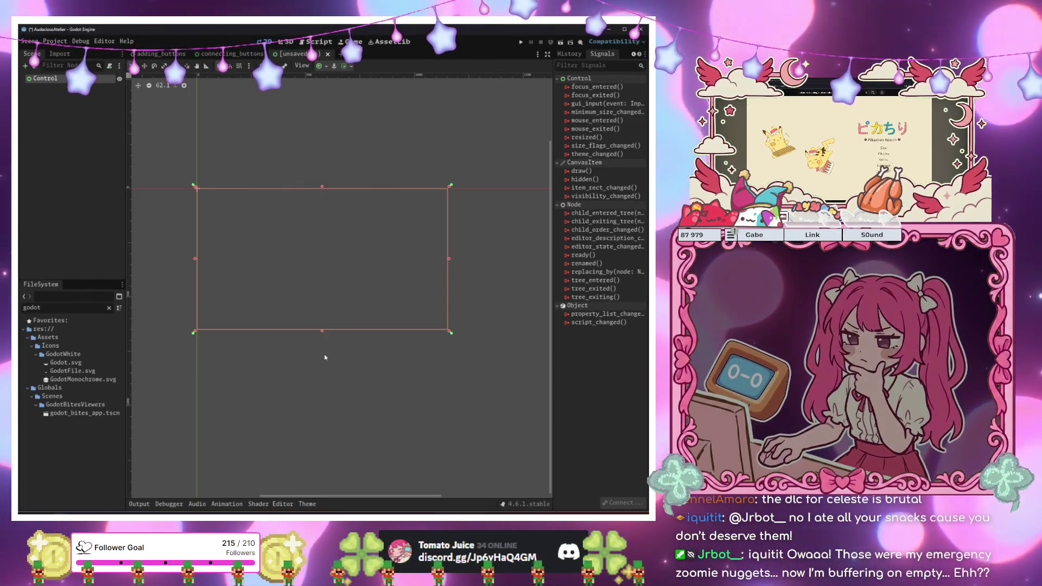
pyautogui.click(324, 357)
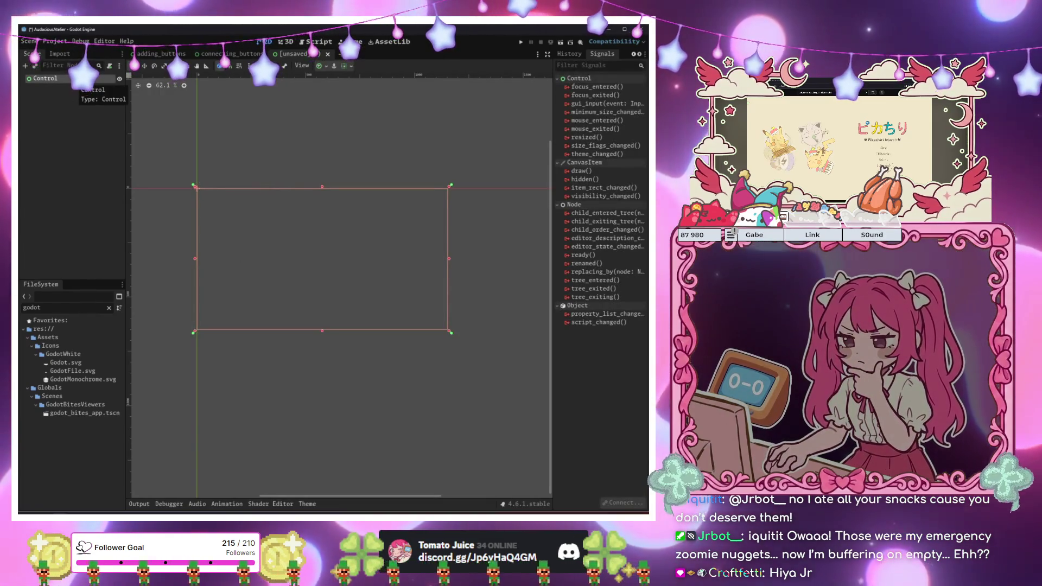
pyautogui.click(54, 83)
pyautogui.click(53, 83)
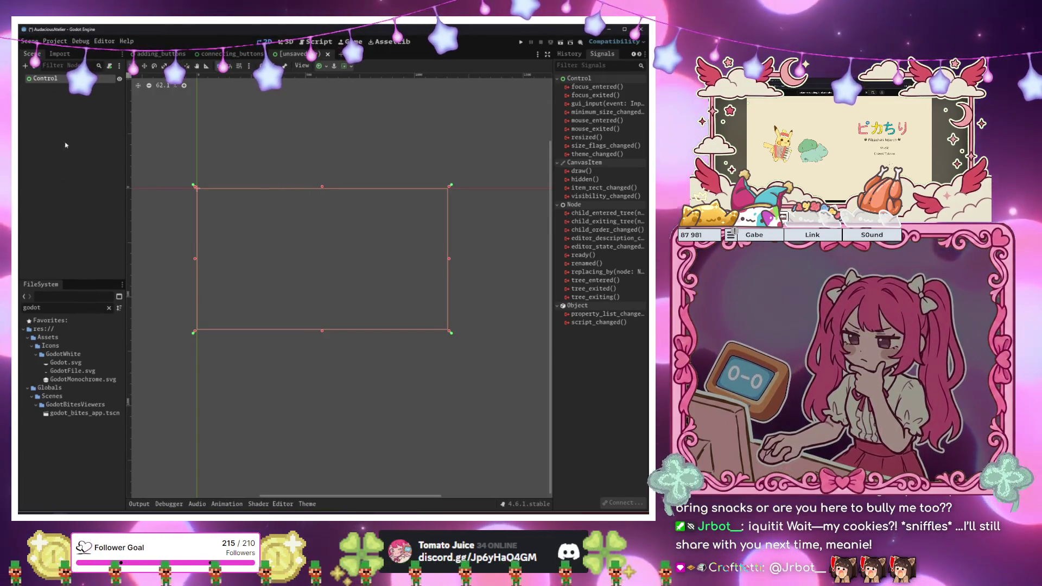
pyautogui.doubleClick(59, 79)
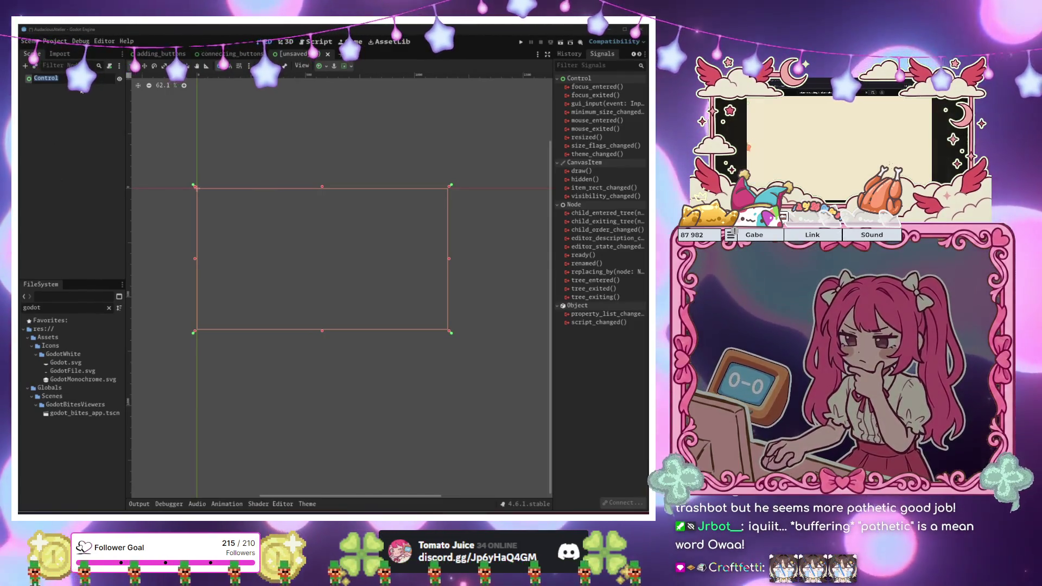
pyautogui.write('u')
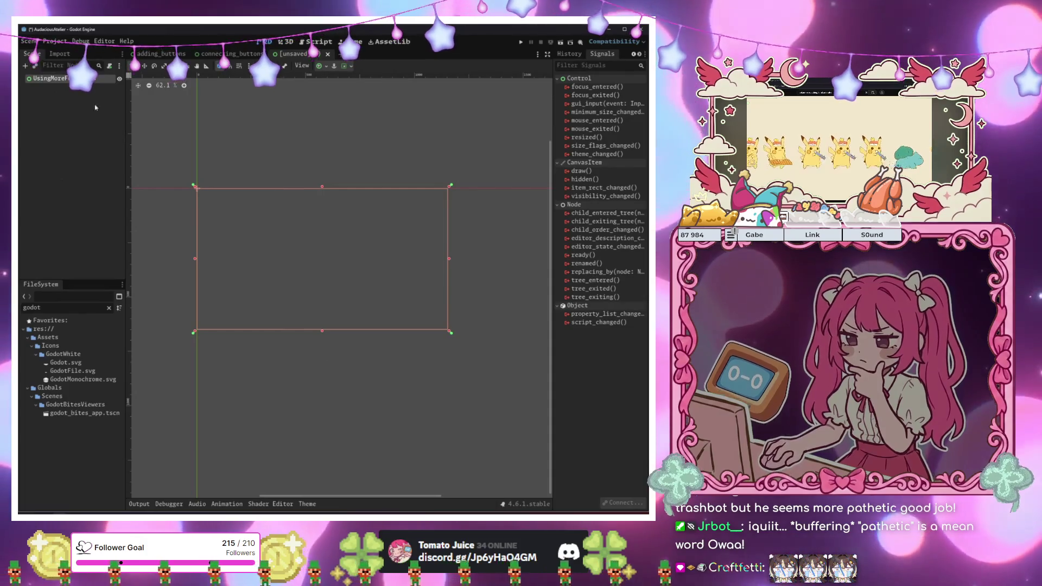
# Save the renamed scene, which proposes using_more_functions.tscn as the file name
pyautogui.hotkey('ctrl', 's')
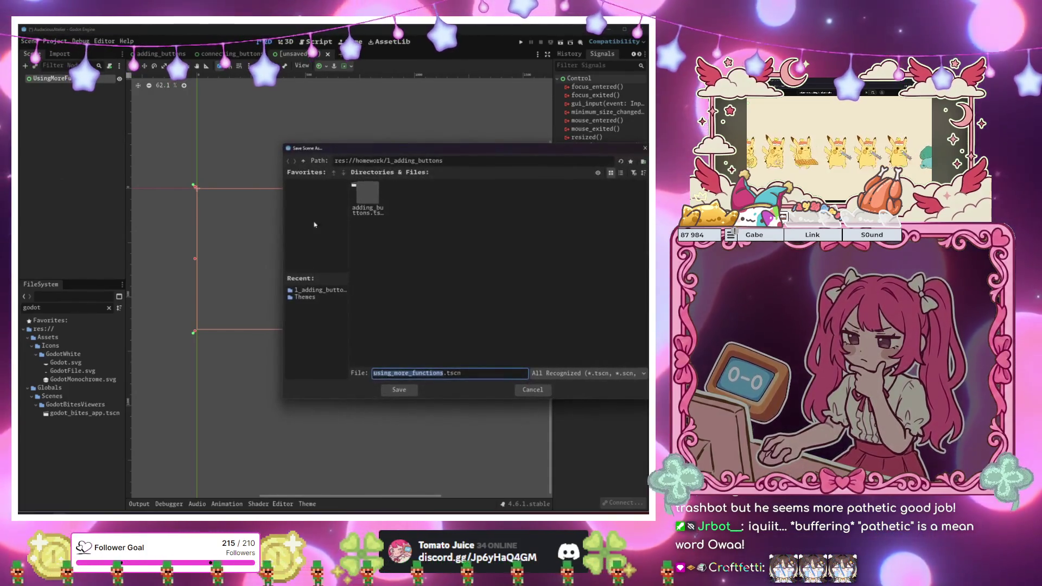
# Create a 3_using_more_functions folder under res://homework and save using_more_functions.tscn into it
pyautogui.click(304, 161)
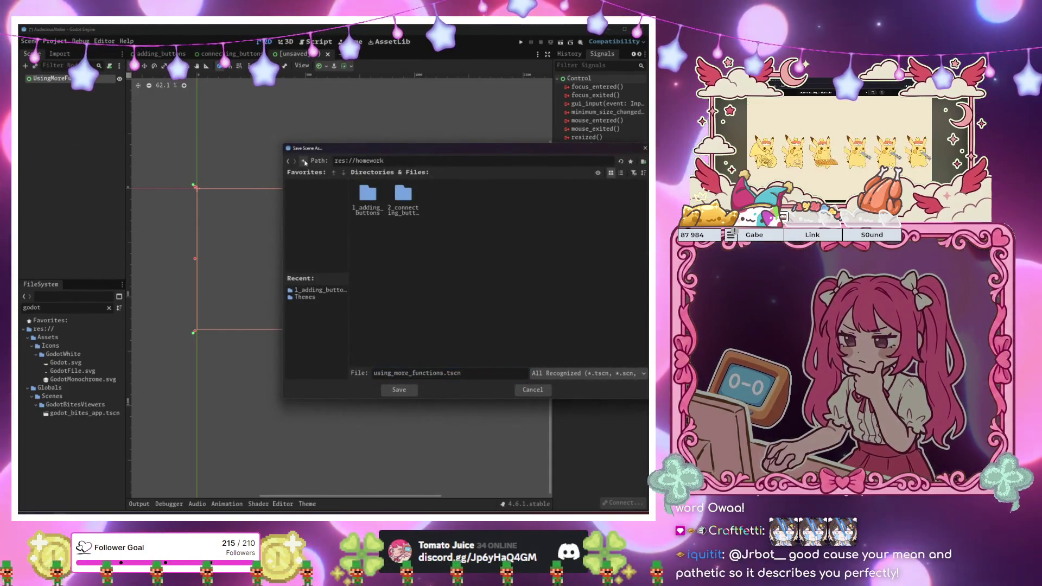
pyautogui.rightClick(443, 281)
pyautogui.click(458, 286)
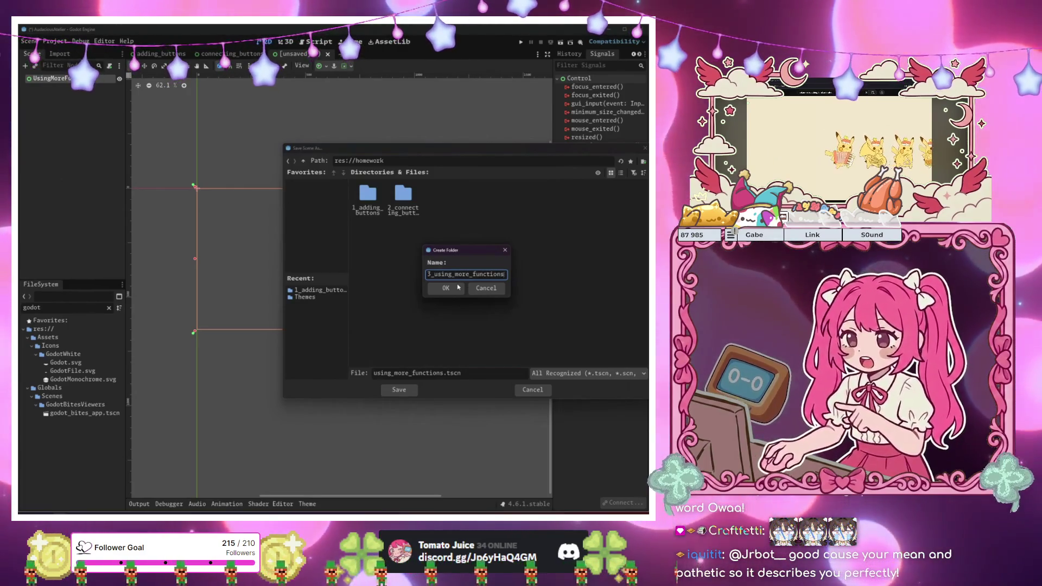
pyautogui.click(457, 287)
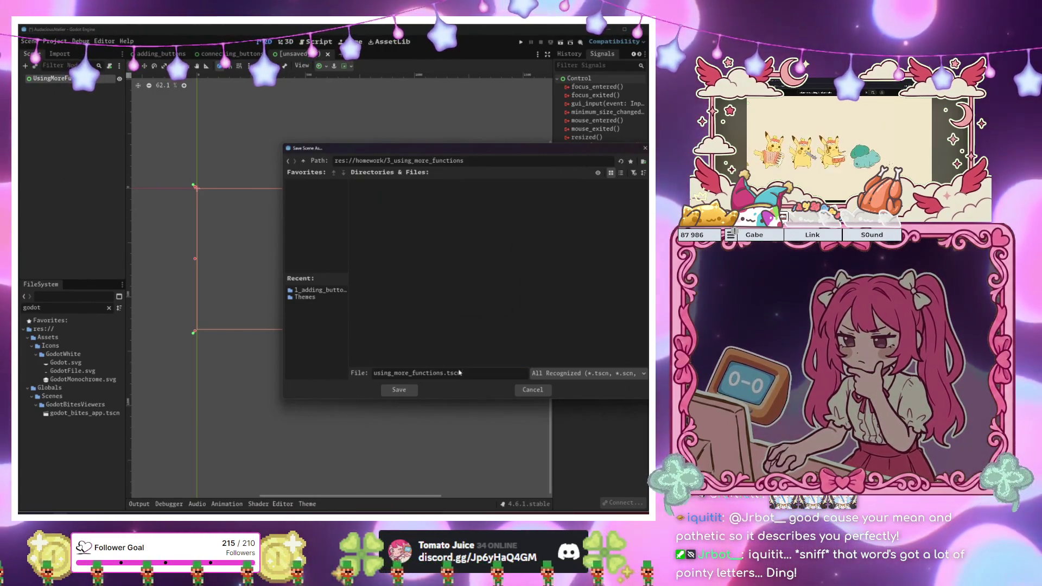
pyautogui.click(399, 389)
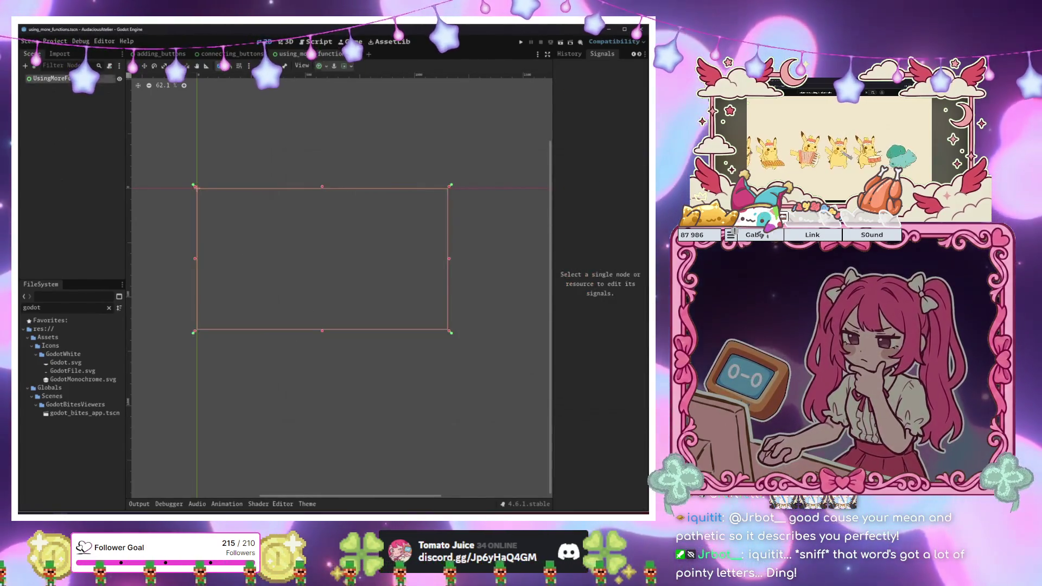
# Attach a new using_more_functions.gd script to the root node
pyautogui.click(48, 79)
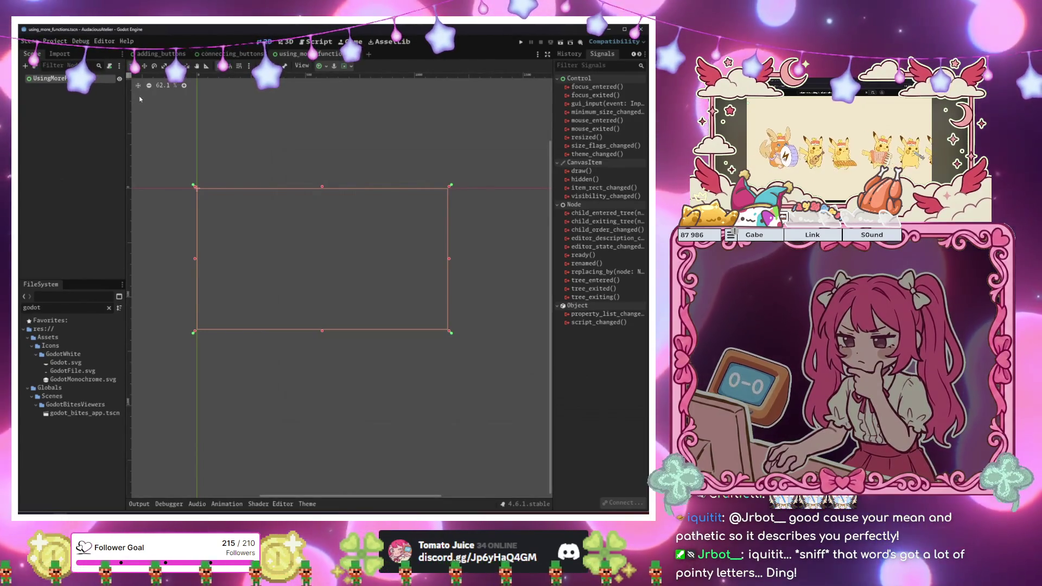
pyautogui.click(140, 99)
pyautogui.click(49, 78)
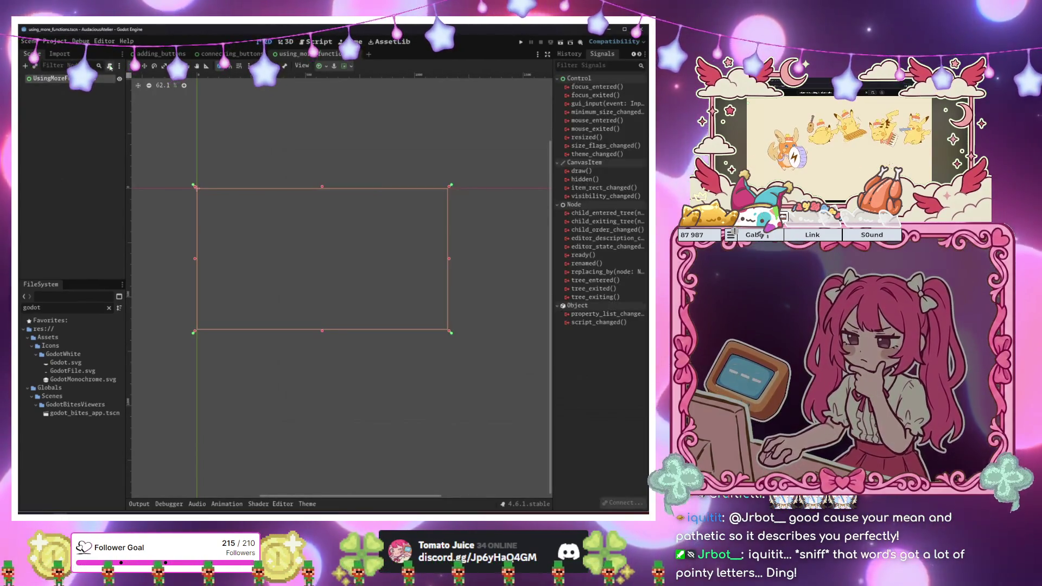
pyautogui.click(109, 66)
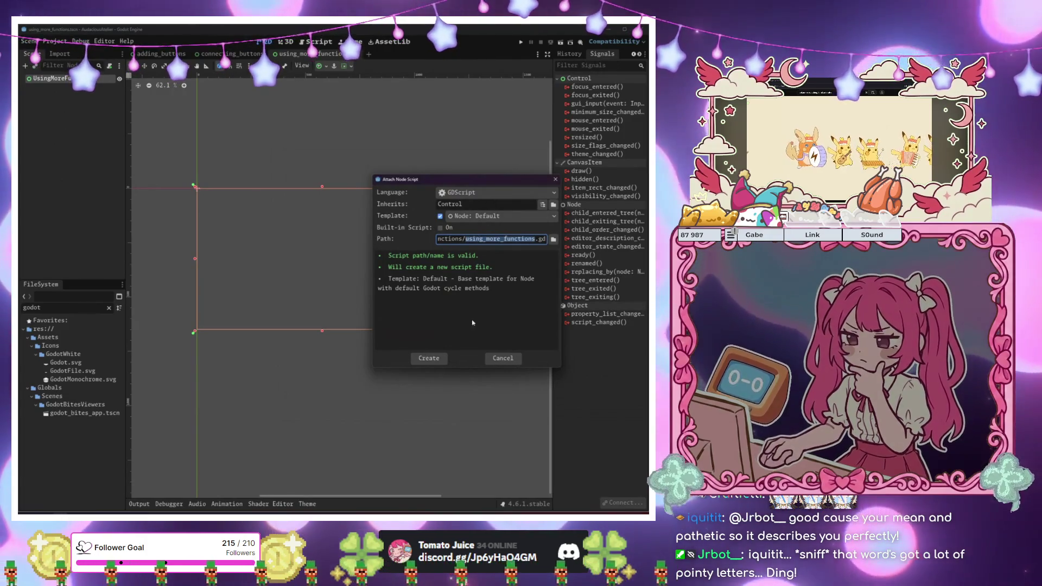
pyautogui.click(431, 359)
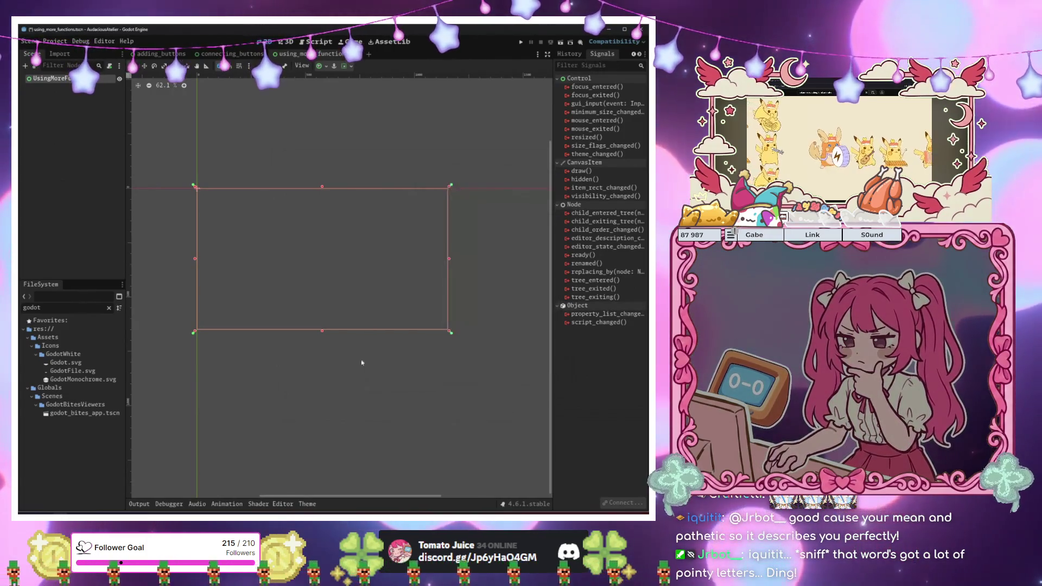
# Replace the template code with '## TODO: Connect Buttons to call 3 different functions!' and save
pyautogui.moveTo(185, 105); pyautogui.dragTo(269, 217)
pyautogui.write('## TODO: Connect But')
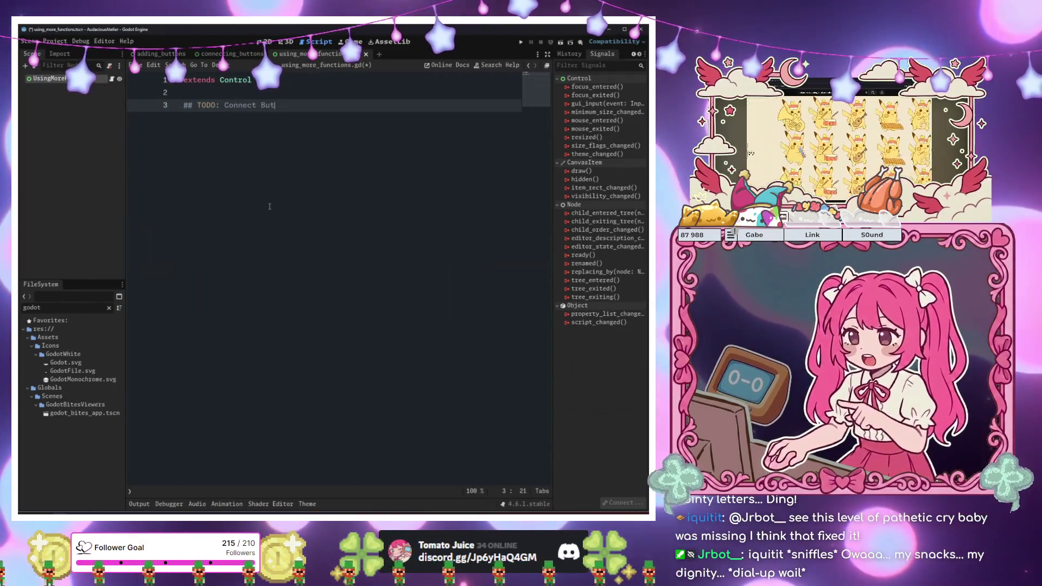
pyautogui.write('tons to call ')
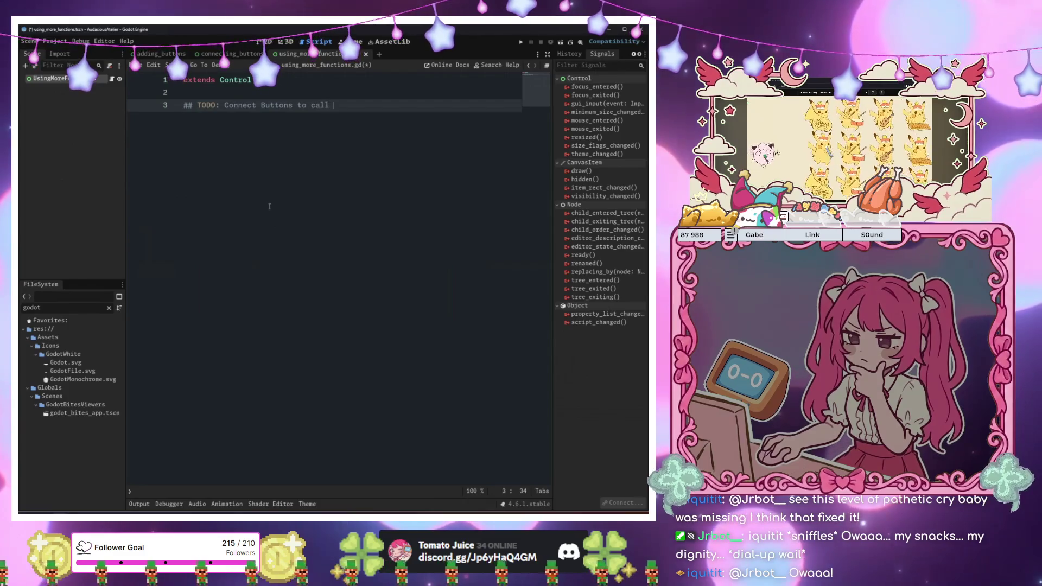
pyautogui.write('3 ')
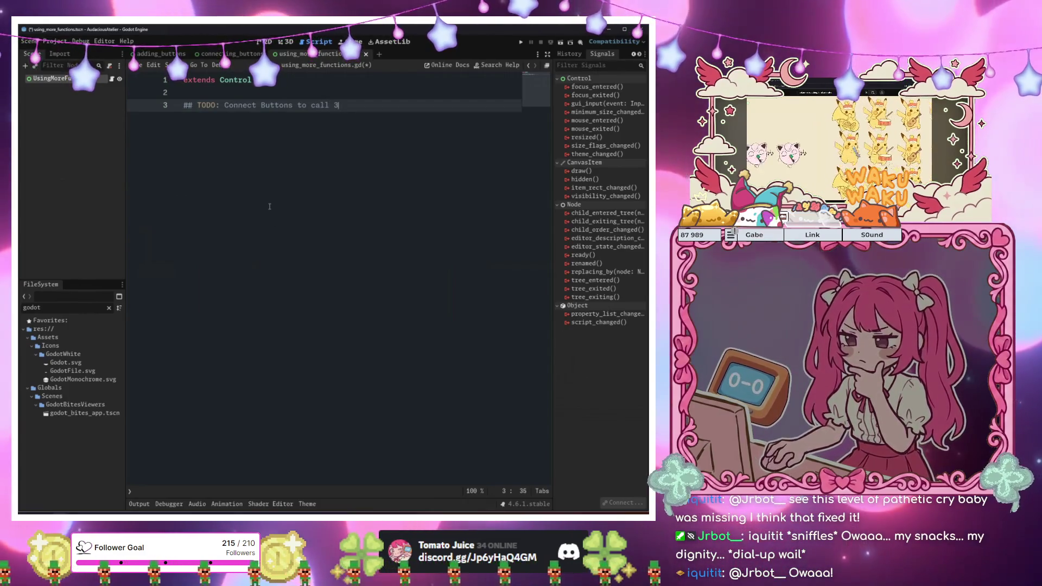
pyautogui.write('different func')
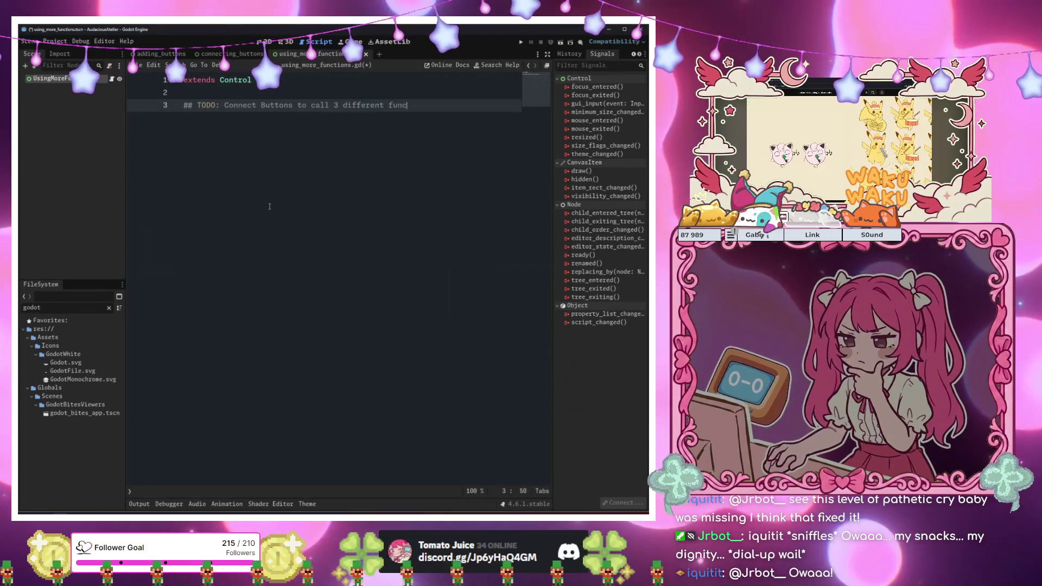
pyautogui.write('tions!')
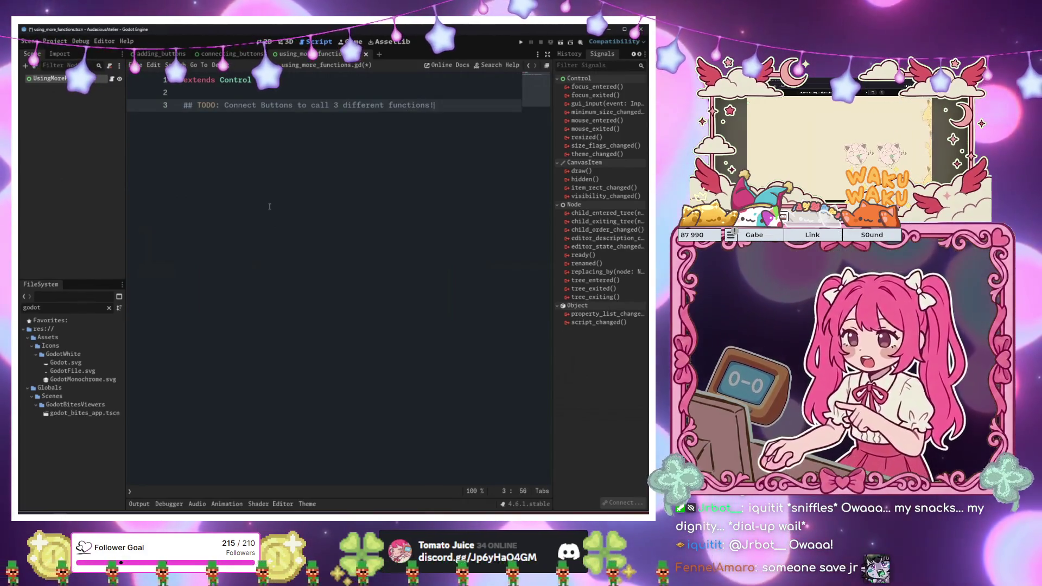
pyautogui.press('Return')
pyautogui.press('Return')
pyautogui.write('#')
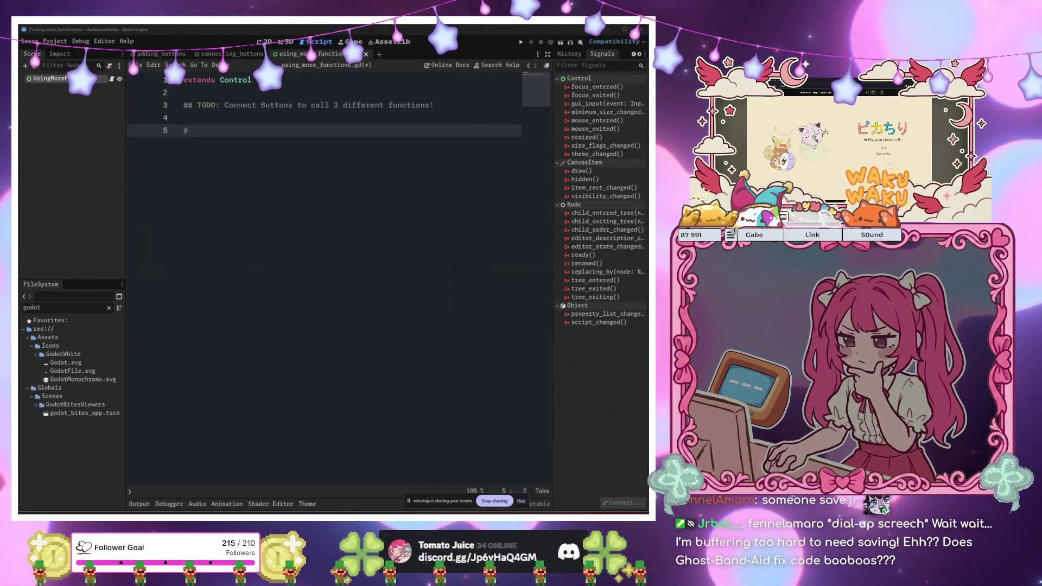
pyautogui.hotkey('ctrl', 's')
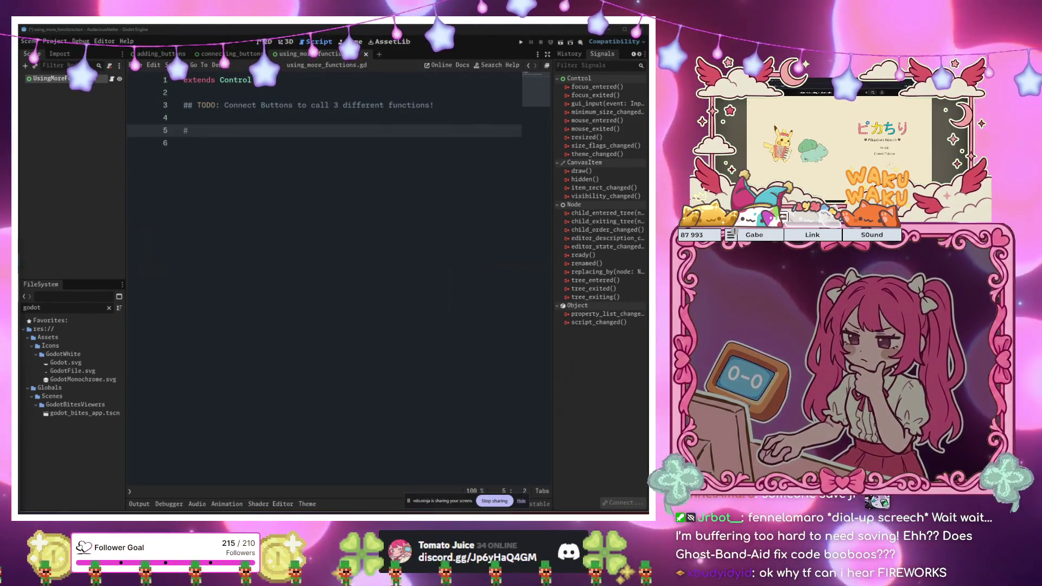
# Preview two sound packs, including dripping water, in OpenGameArt's sound effects
pyautogui.hotkey('alt', 'Tab')
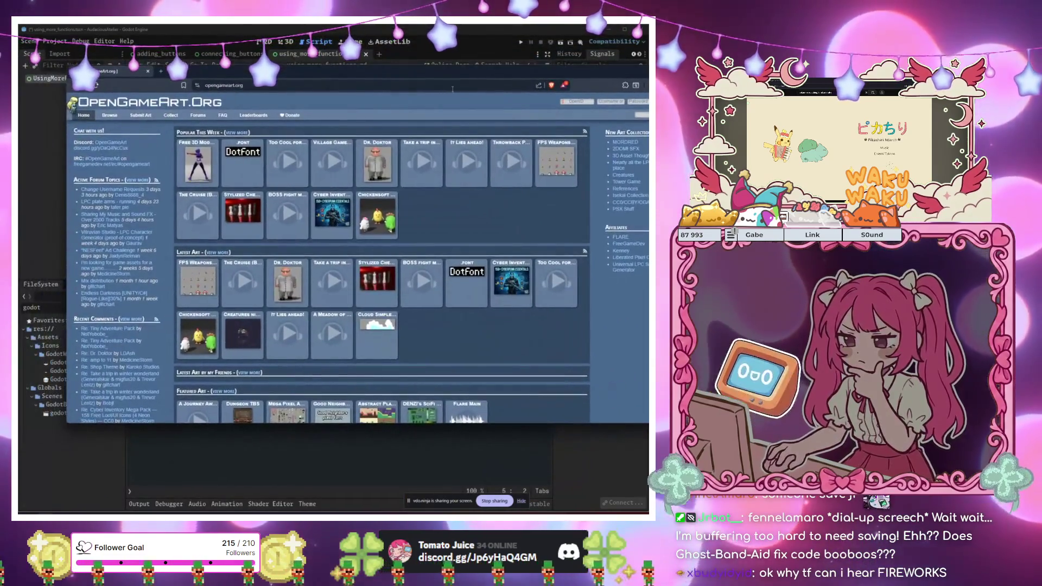
pyautogui.moveTo(109, 115)
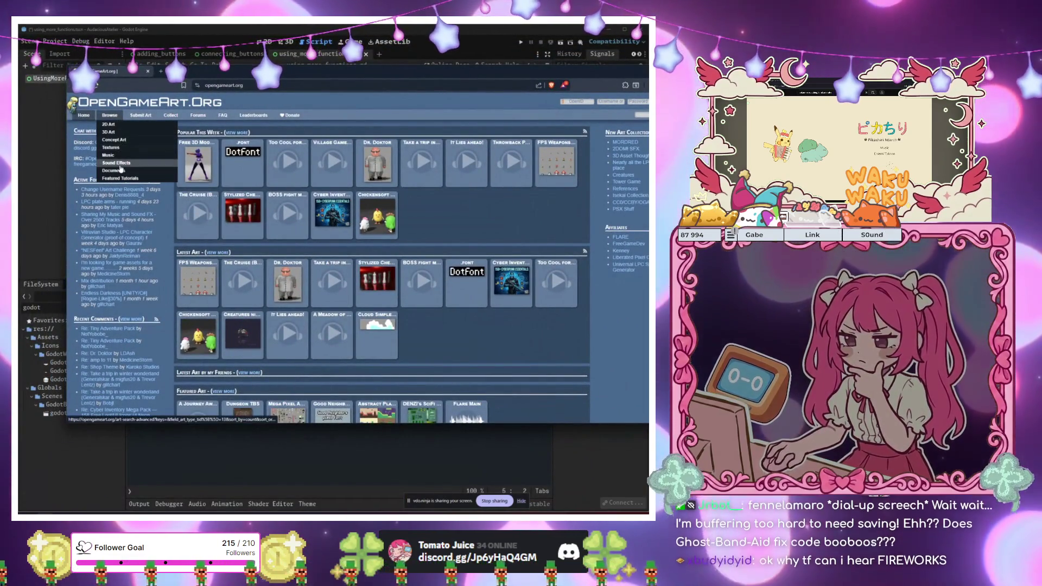
pyautogui.click(118, 164)
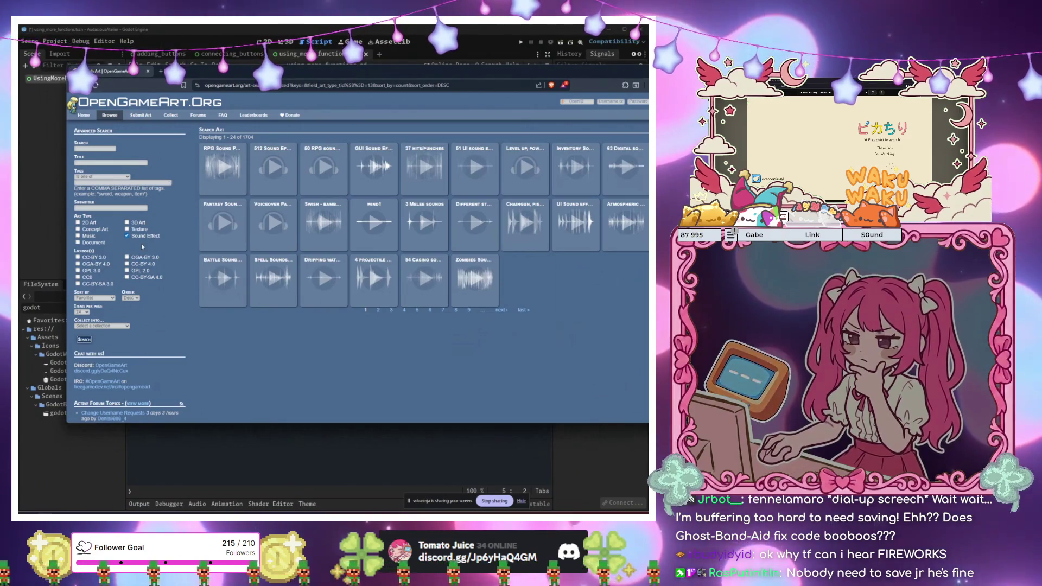
pyautogui.click(228, 169)
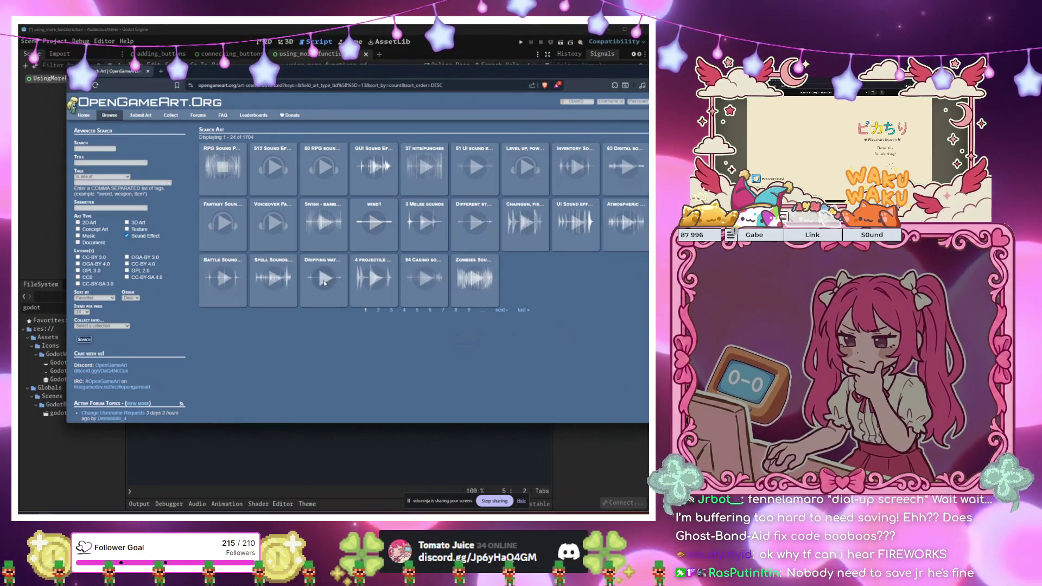
pyautogui.click(324, 279)
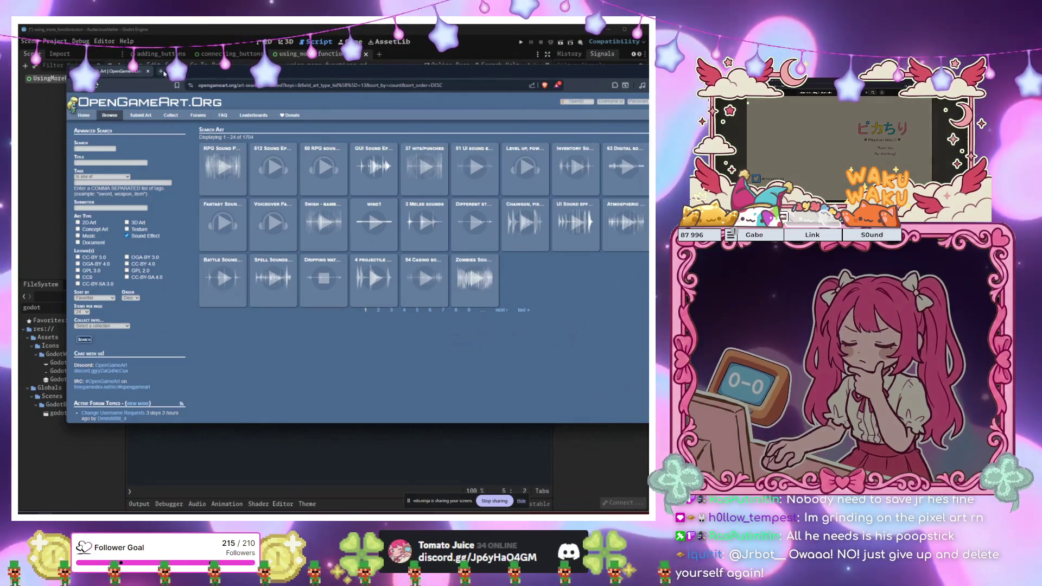
# Open a new browser tab and enter 'js' in the address bar
pyautogui.click(164, 73)
pyautogui.write('j')
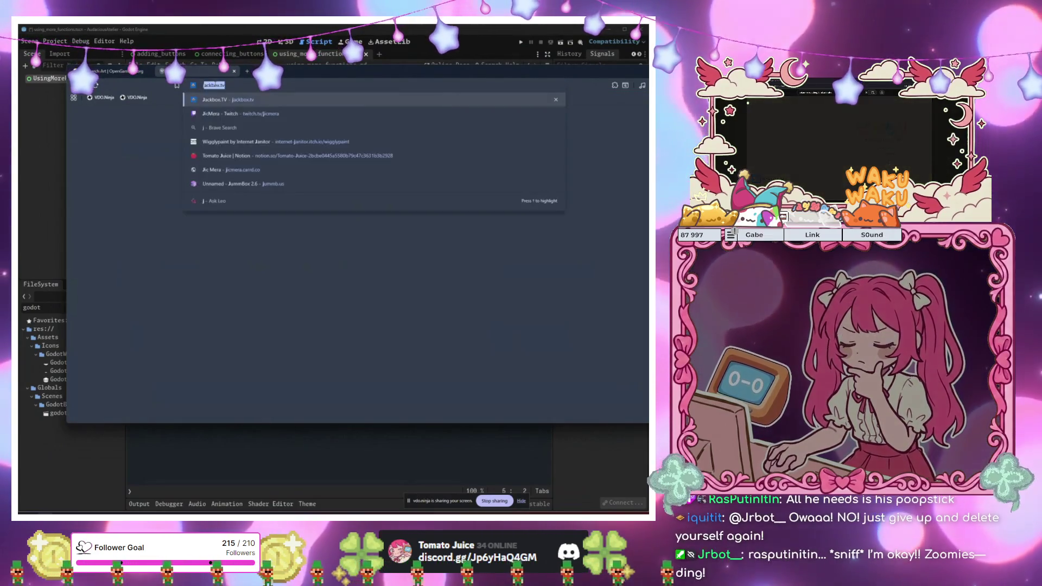
pyautogui.press('BackSpace')
pyautogui.press('BackSpace')
pyautogui.write('s')
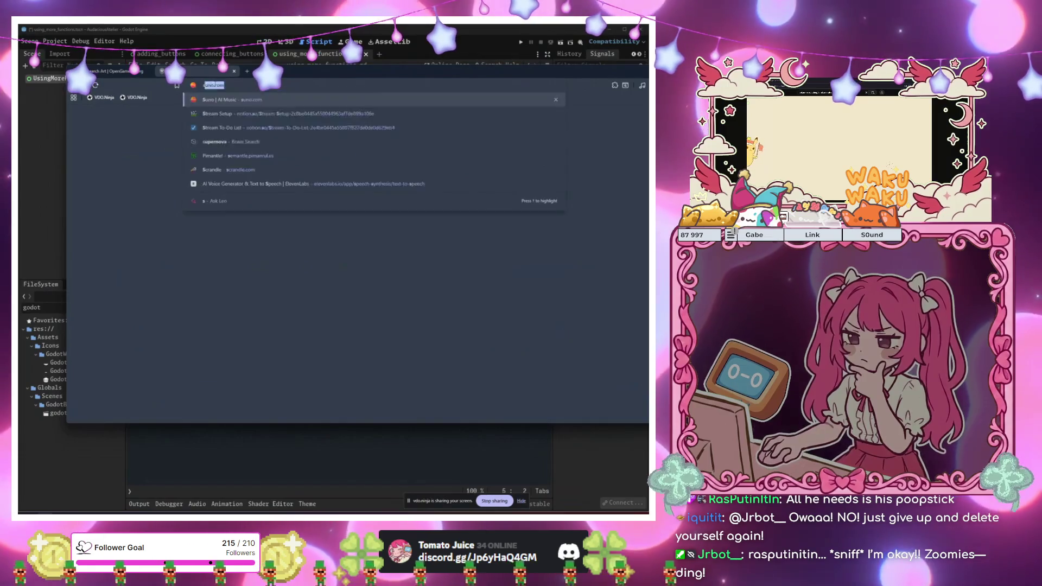
pyautogui.write('fx')
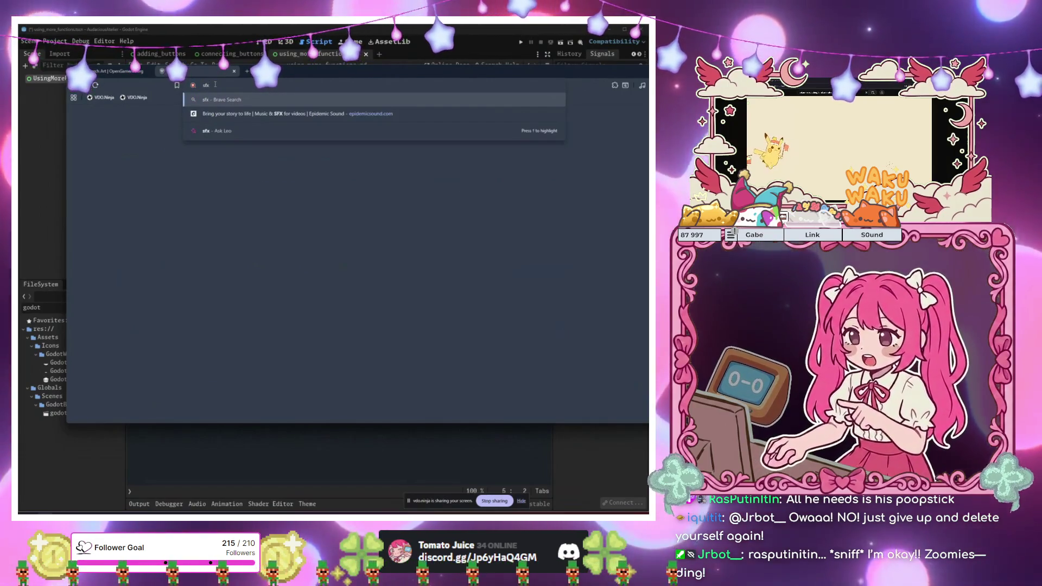
pyautogui.press('BackSpace')
pyautogui.press('BackSpace')
pyautogui.press('BackSpace')
pyautogui.write('js')
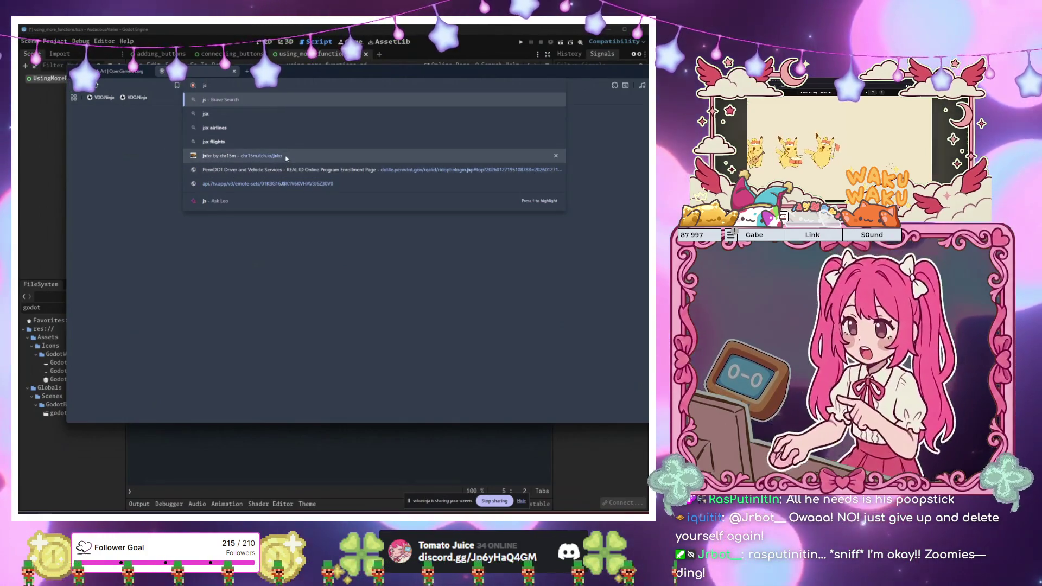
# Open jsfxr and generate a pickup/coin sound and several hit/hurt variations
pyautogui.click(286, 158)
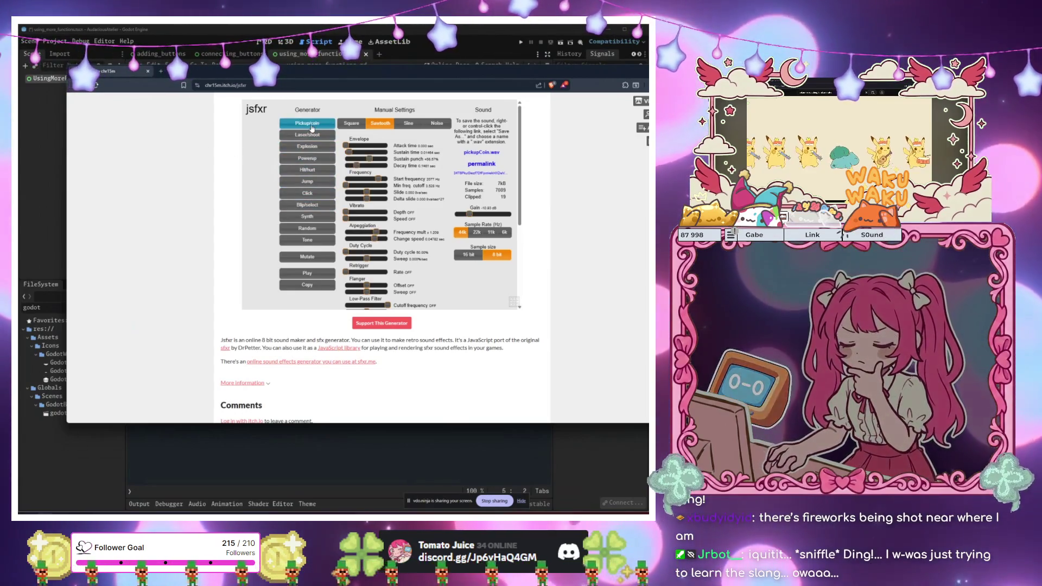
pyautogui.click(313, 129)
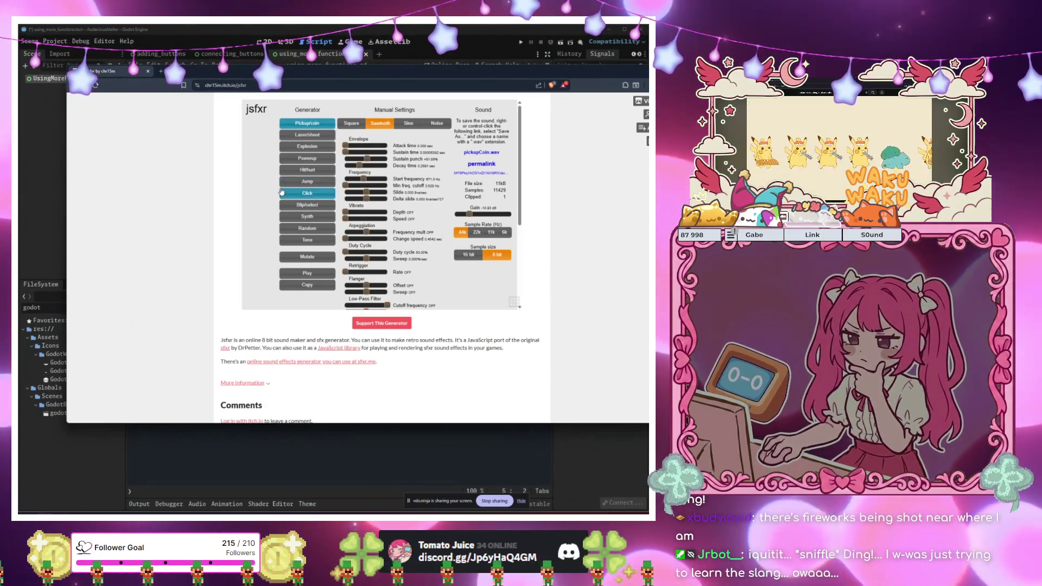
pyautogui.click(293, 170)
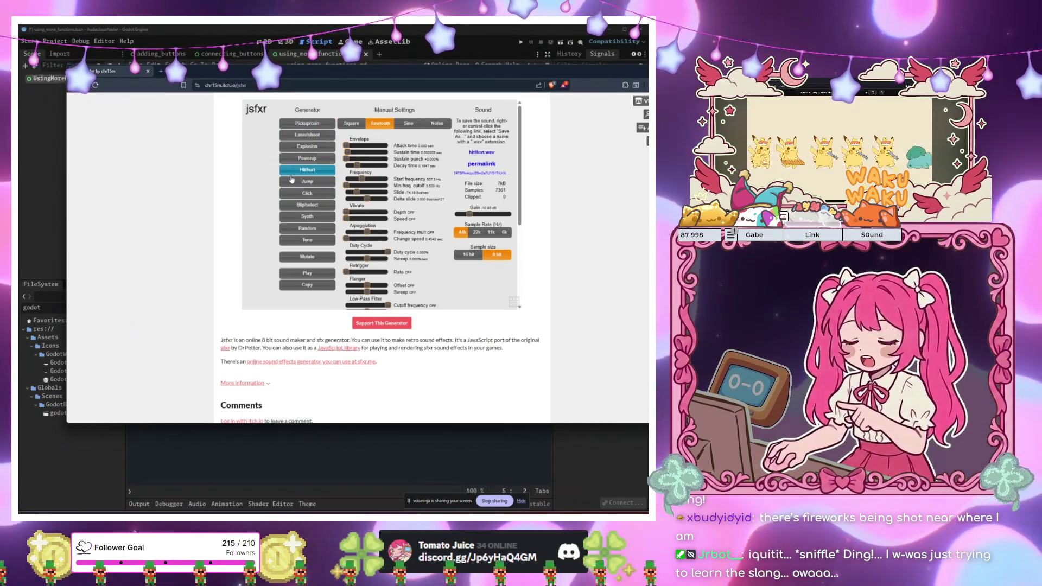
pyautogui.click(292, 177)
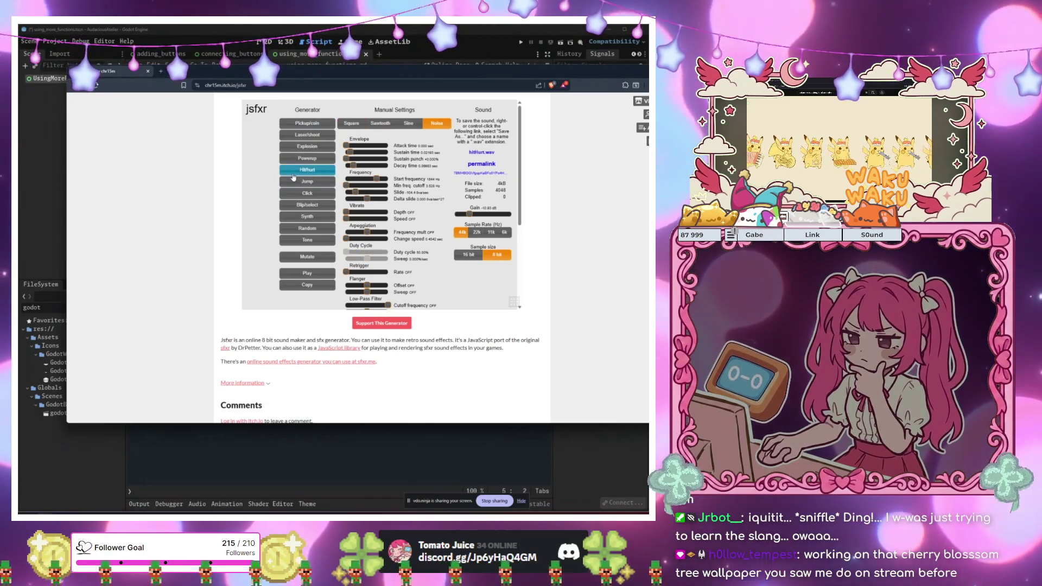
pyautogui.click(293, 177)
pyautogui.click(293, 178)
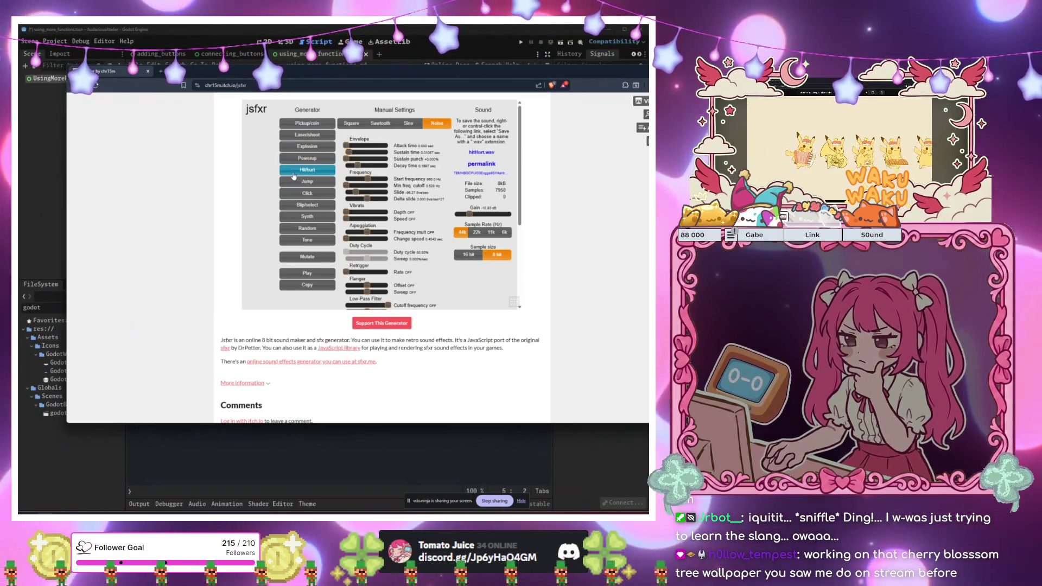
pyautogui.click(295, 174)
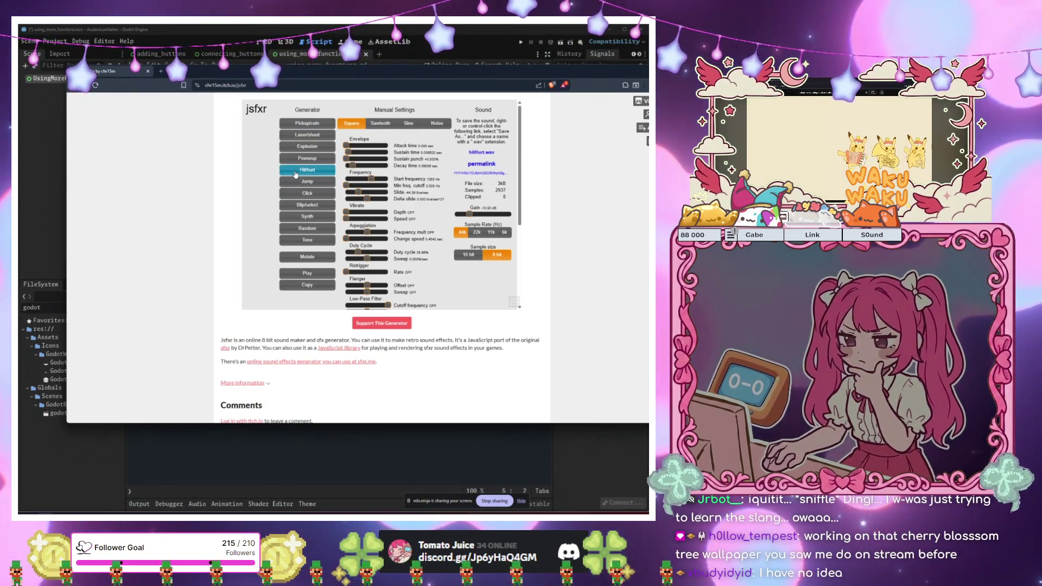
# Try powerup, explosion and laser/shoot presets, then settle on a random sawtooth random.wav
pyautogui.click(303, 163)
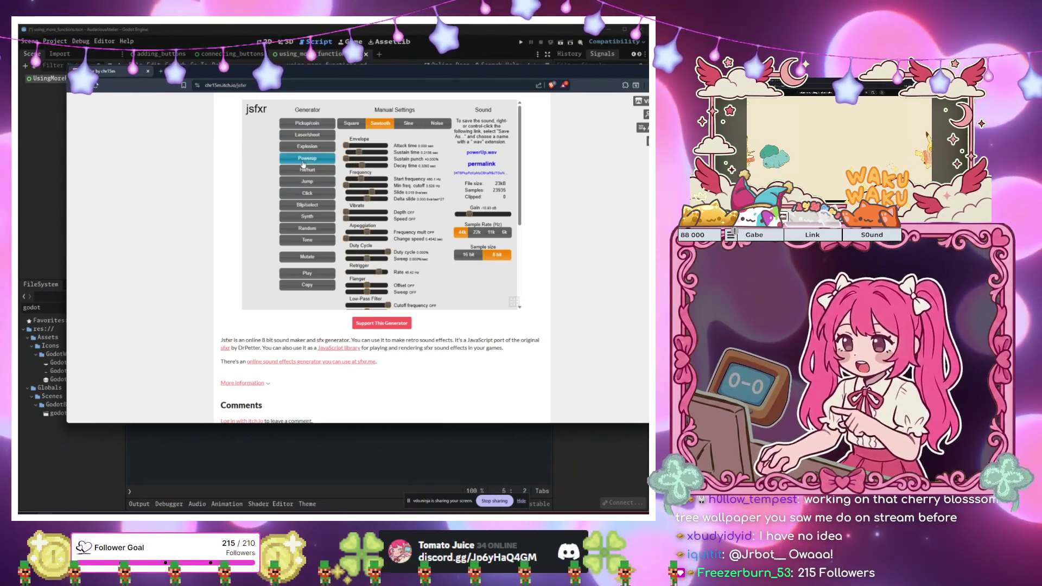
pyautogui.click(309, 148)
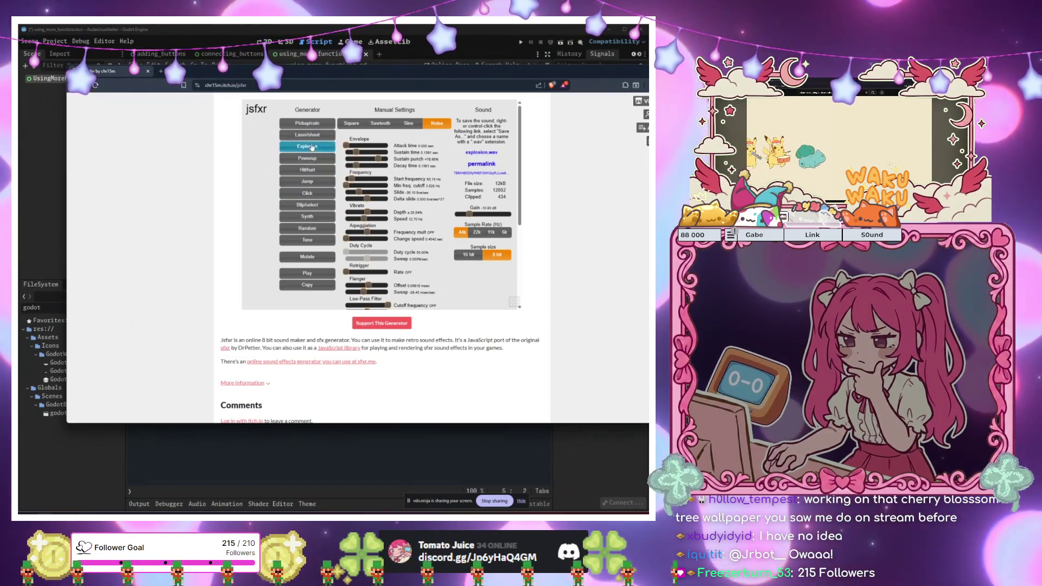
pyautogui.click(314, 136)
pyautogui.click(309, 229)
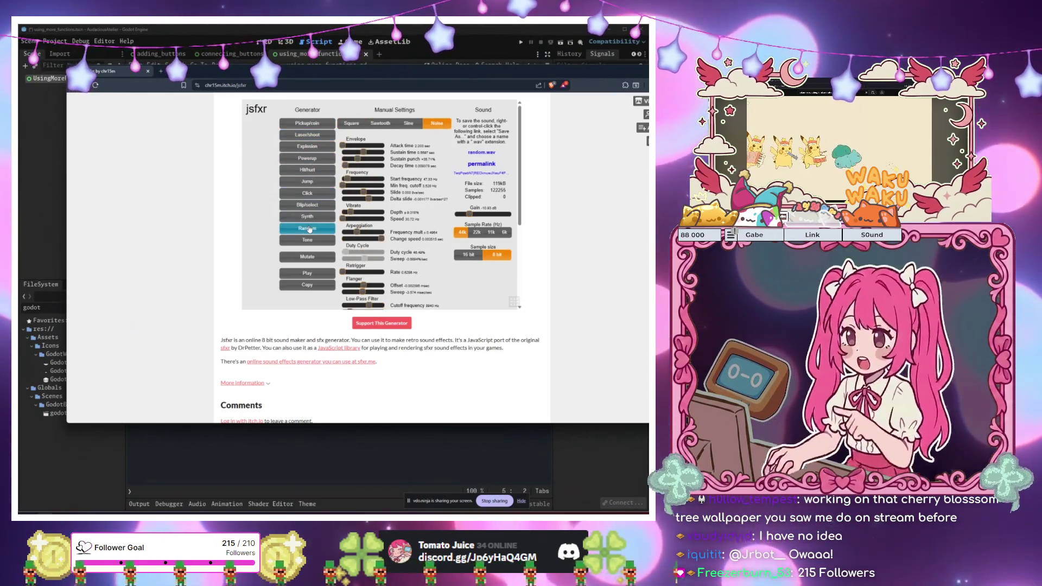
pyautogui.click(309, 229)
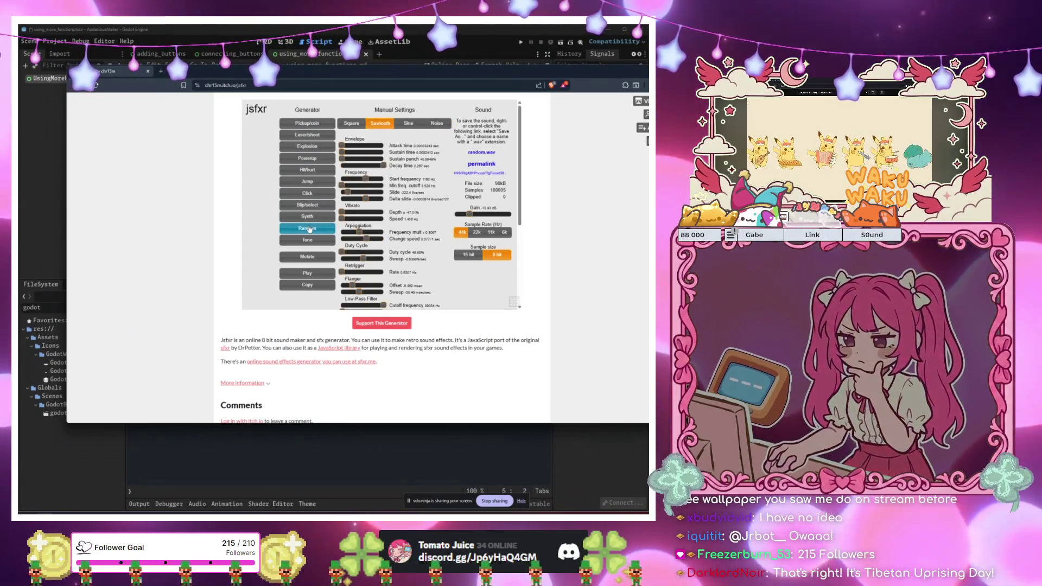
pyautogui.scroll(-5, 395, 209)
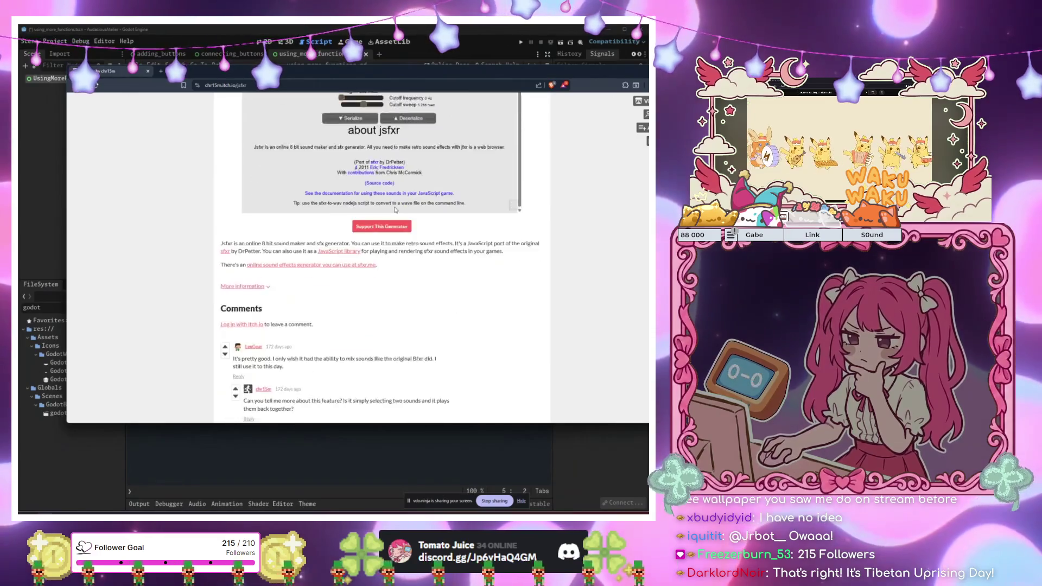
pyautogui.scroll(5, 394, 209)
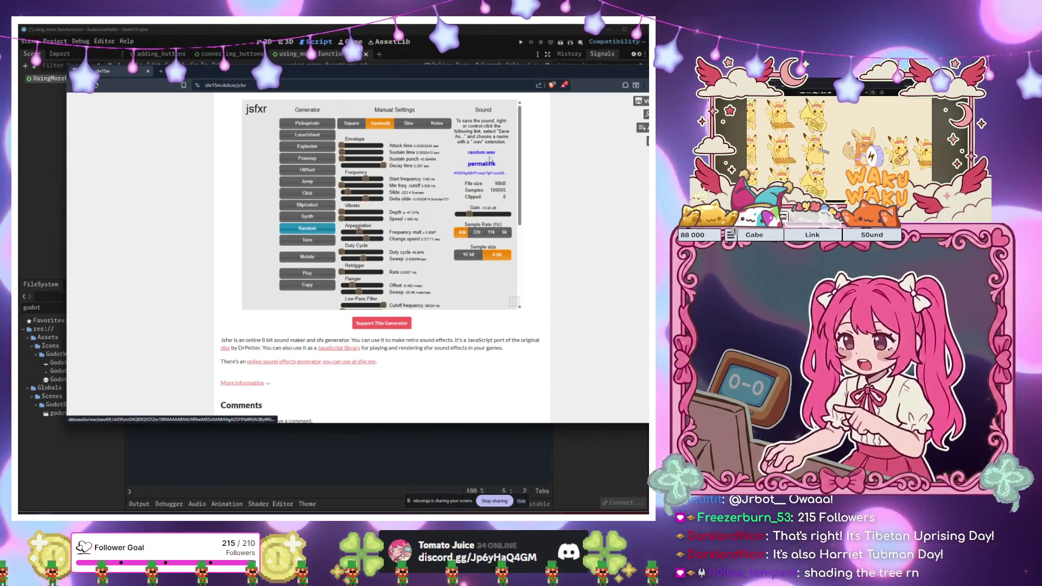
pyautogui.scroll(-3, 407, 164)
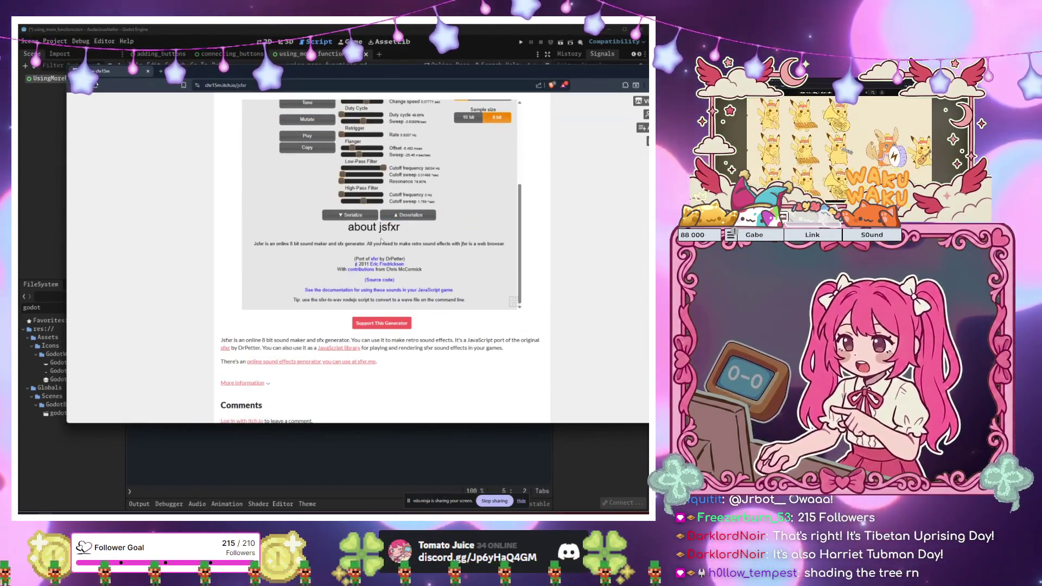
pyautogui.click(511, 303)
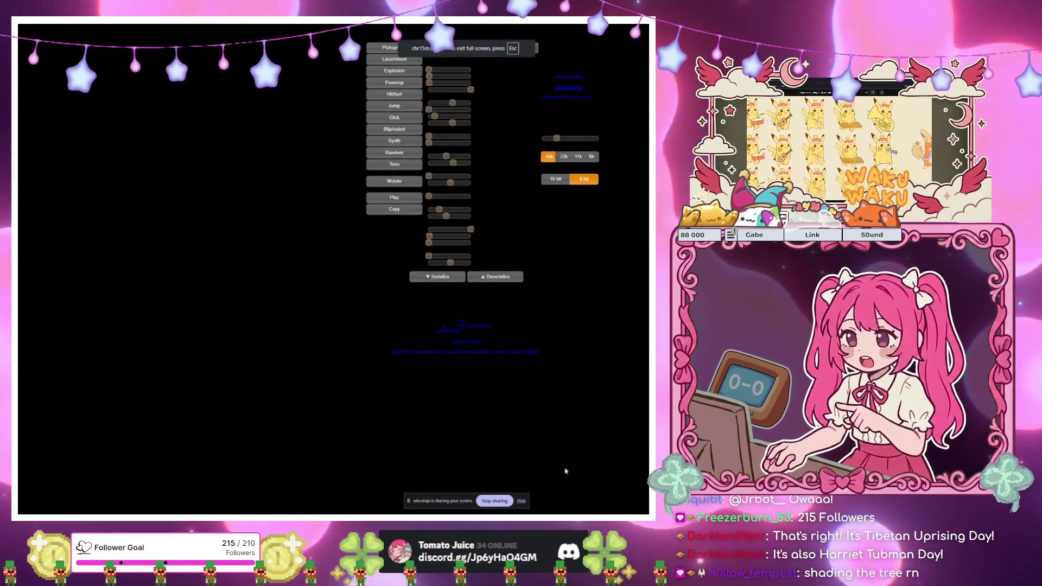
pyautogui.press('Escape')
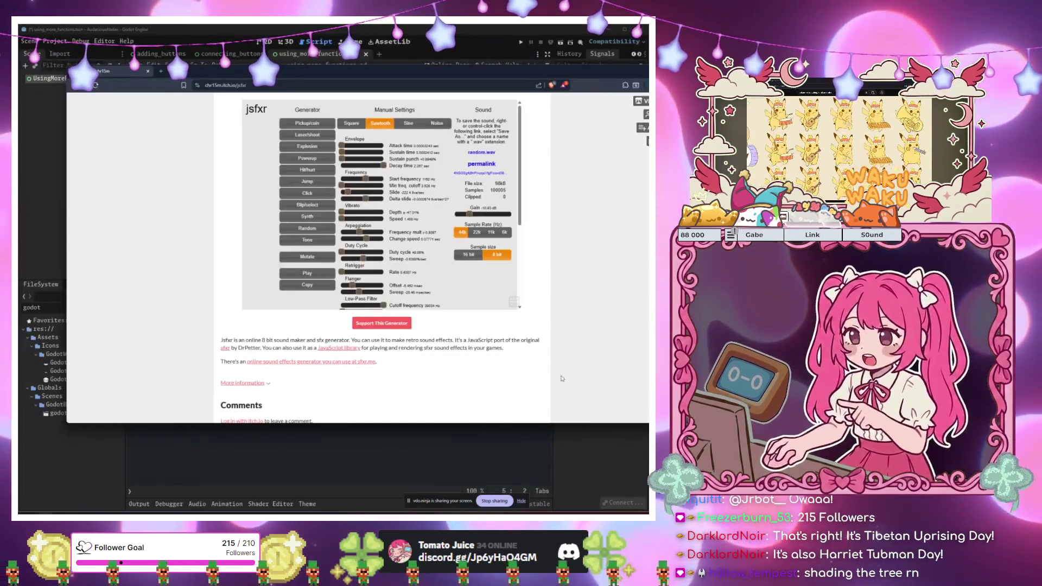
pyautogui.click(490, 155)
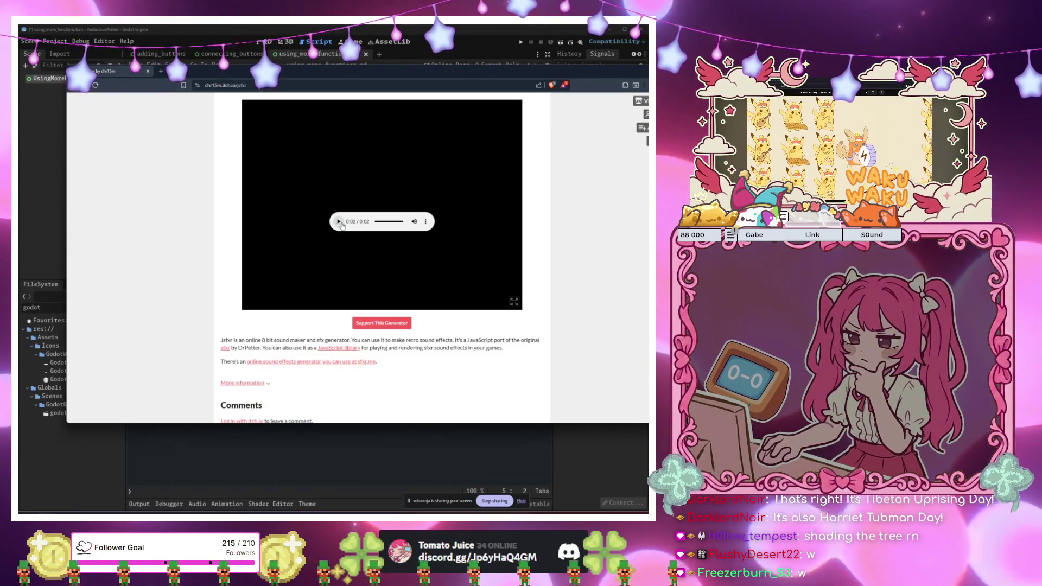
# Play the two-second random.wav twice, then download it from the player menu
pyautogui.click(339, 221)
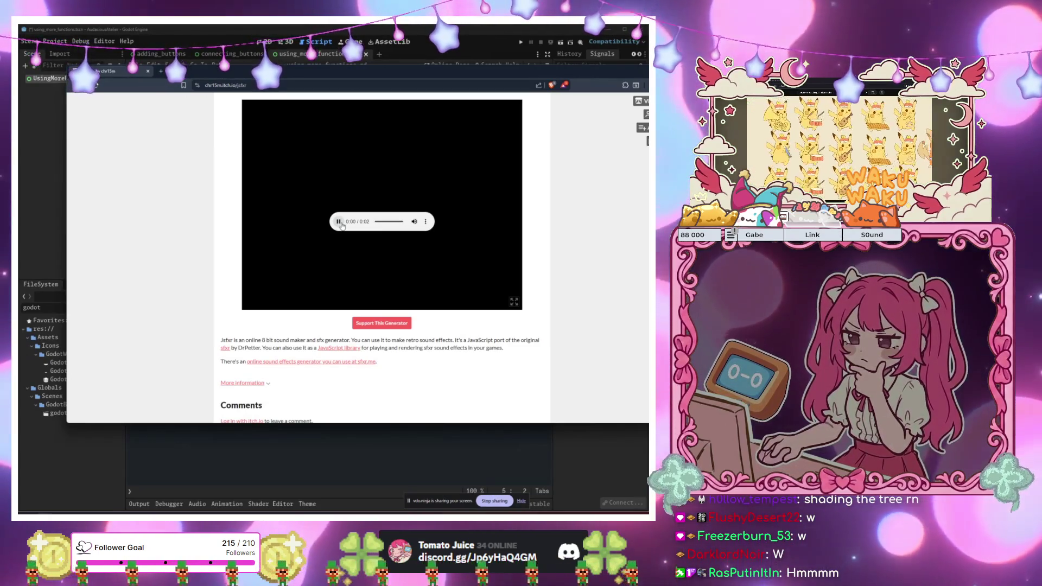
pyautogui.click(339, 222)
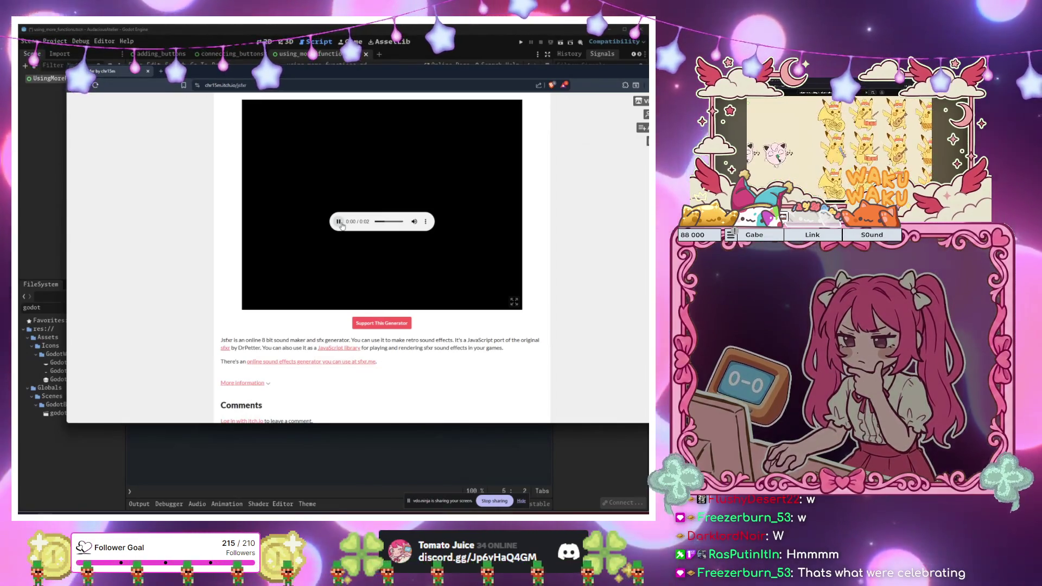
pyautogui.click(425, 222)
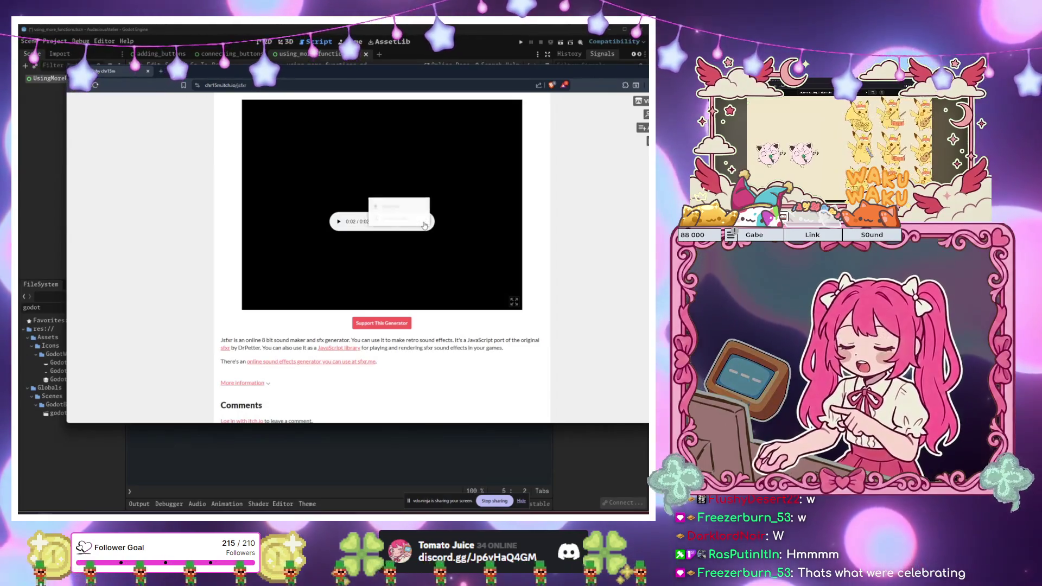
pyautogui.click(379, 201)
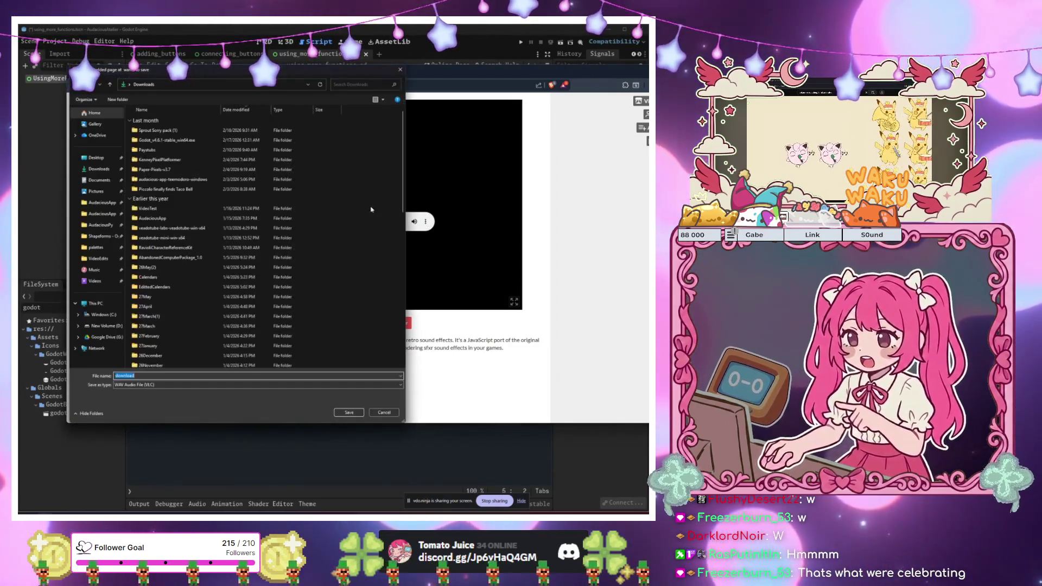
# Browse to Documents > Godot > audacious-atelier > homework > 3_using_more_functions as the save location
pyautogui.click(106, 180)
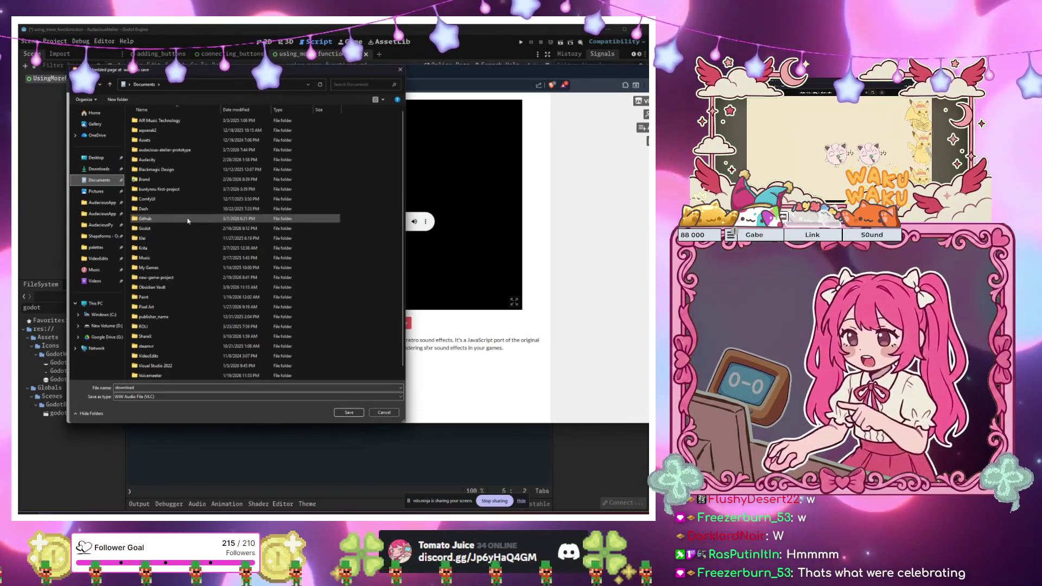
pyautogui.doubleClick(186, 228)
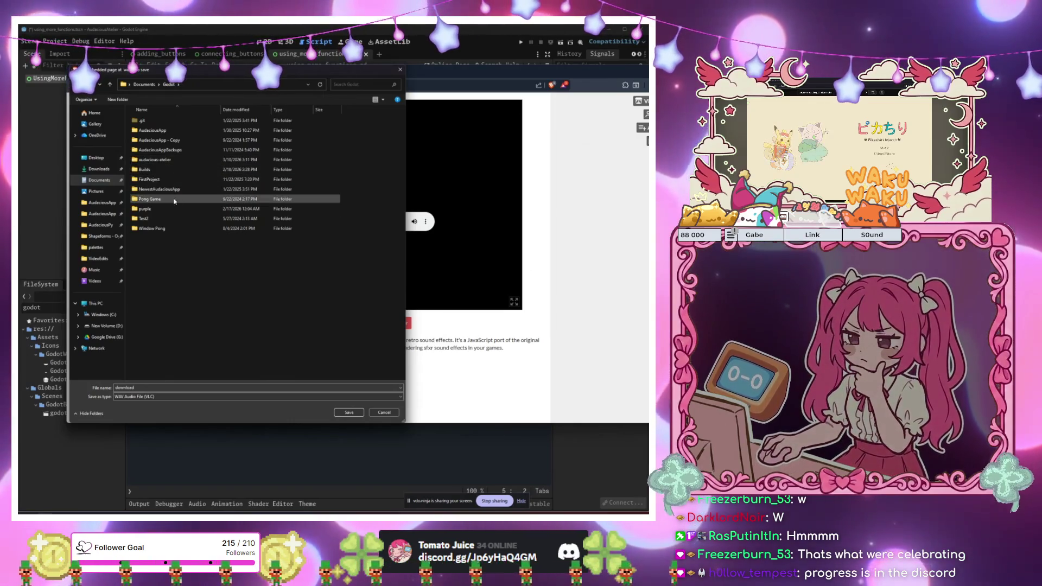
pyautogui.click(177, 163)
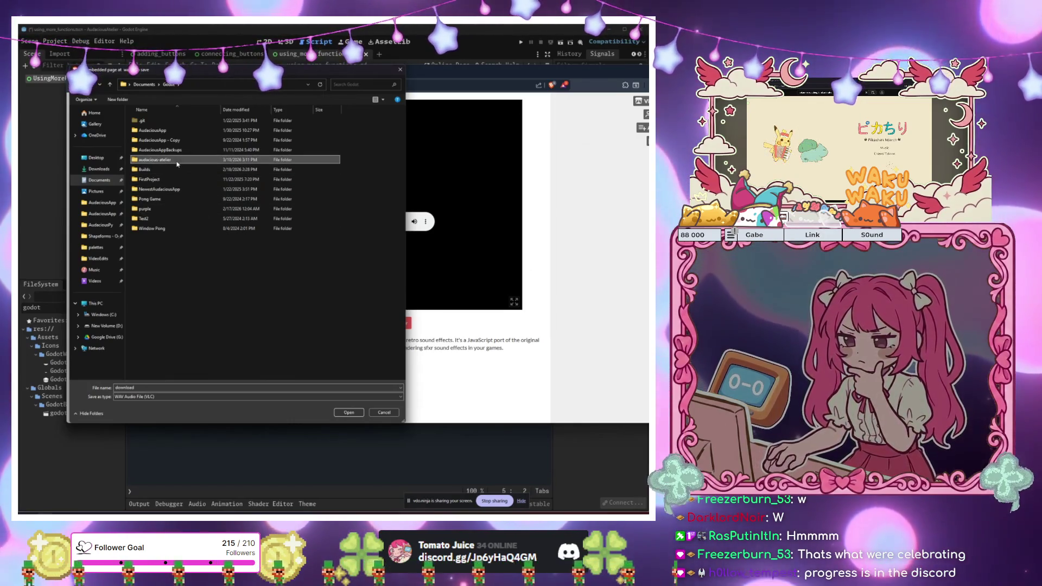
pyautogui.doubleClick(176, 162)
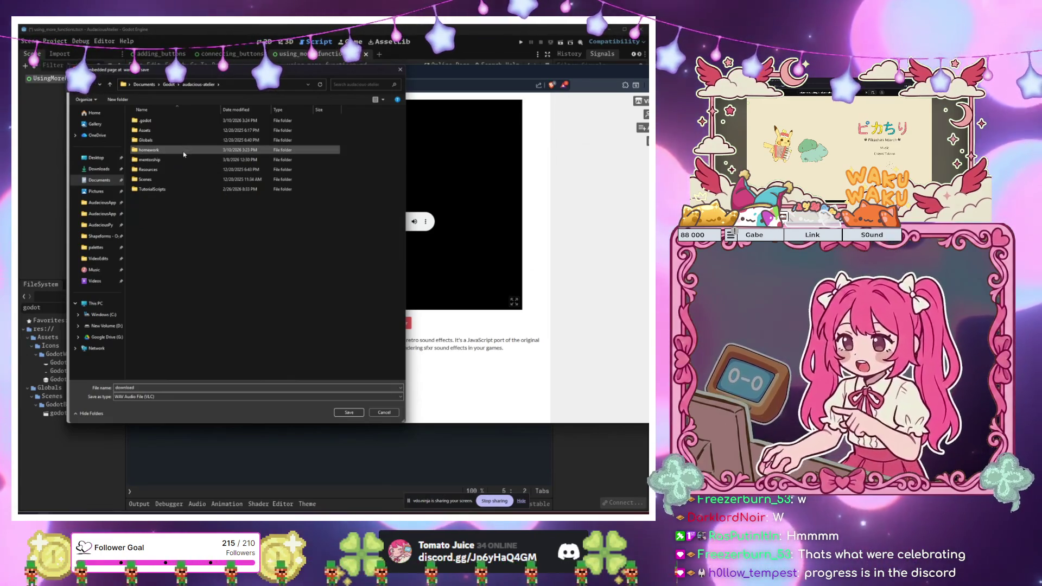
pyautogui.doubleClick(183, 153)
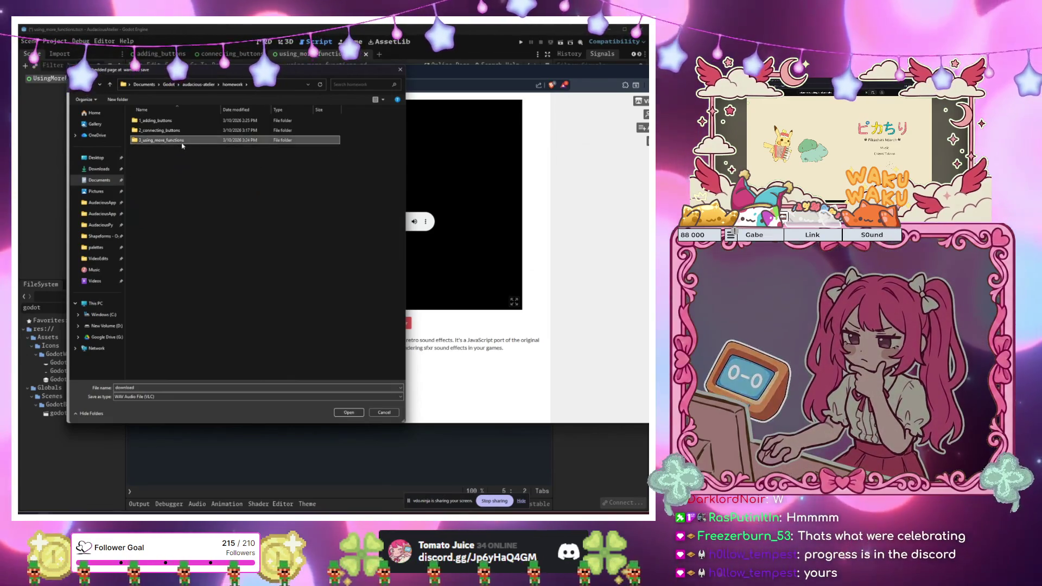
pyautogui.doubleClick(181, 142)
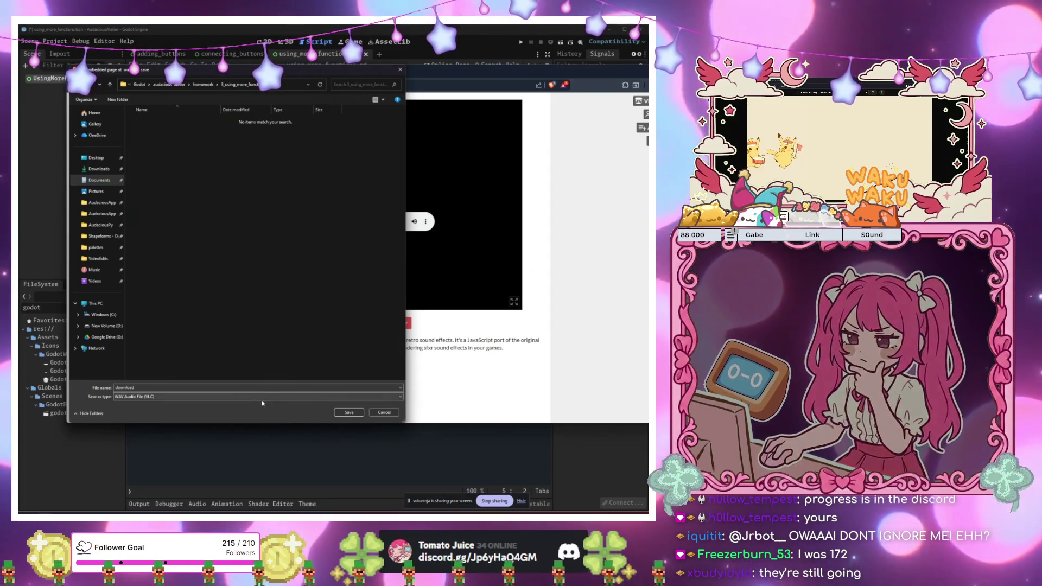
pyautogui.doubleClick(171, 387)
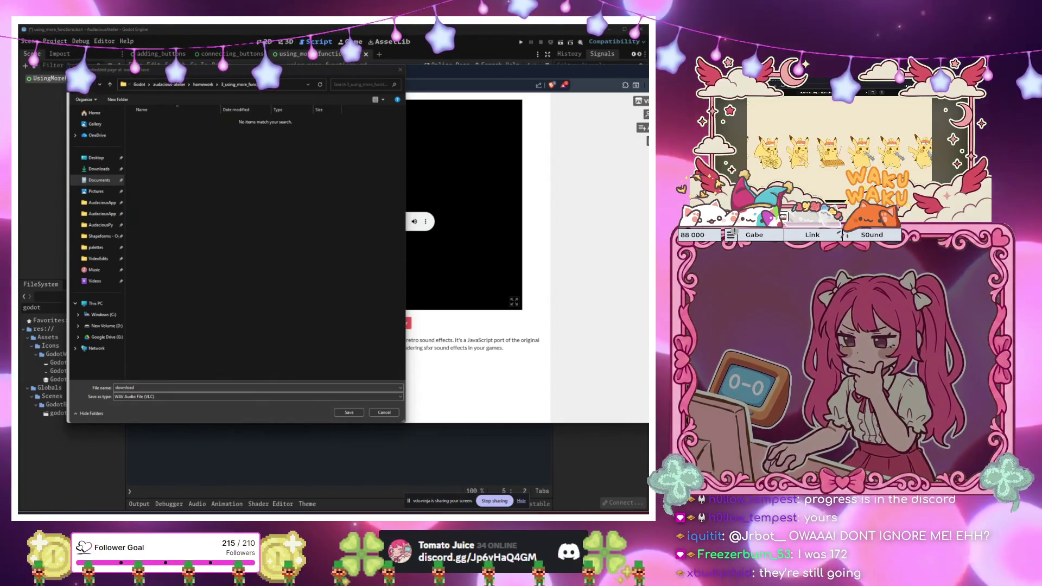
# Name the WAV file sound_effect and save it
pyautogui.click(217, 325)
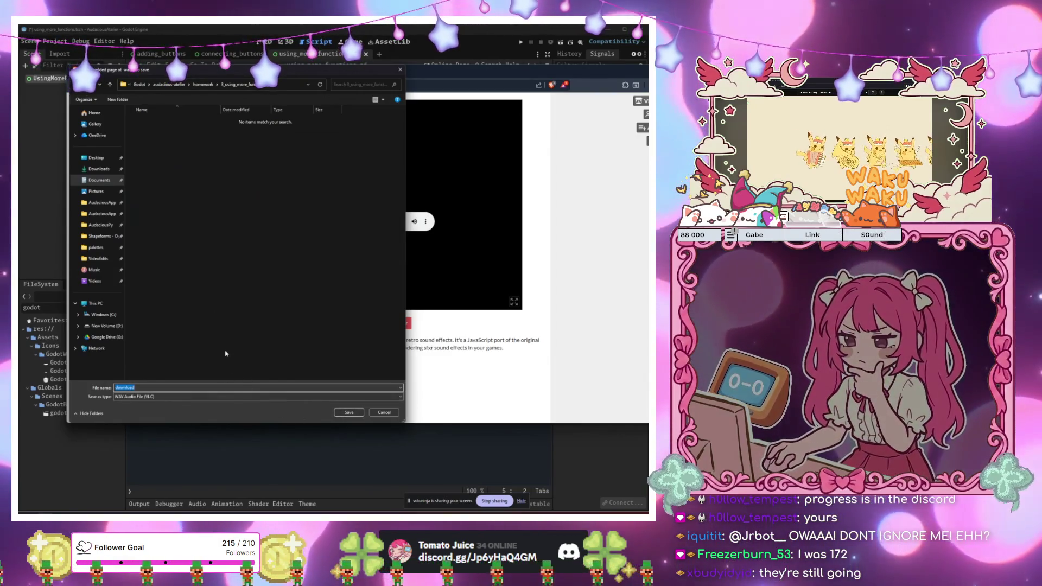
pyautogui.press('BackSpace')
pyautogui.write('sound_eff')
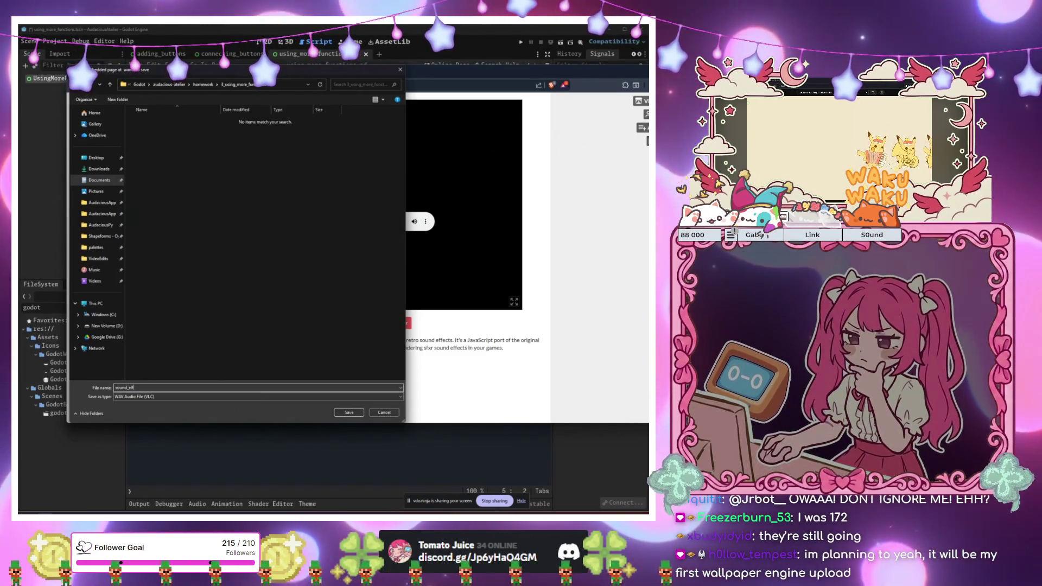
pyautogui.write('ect')
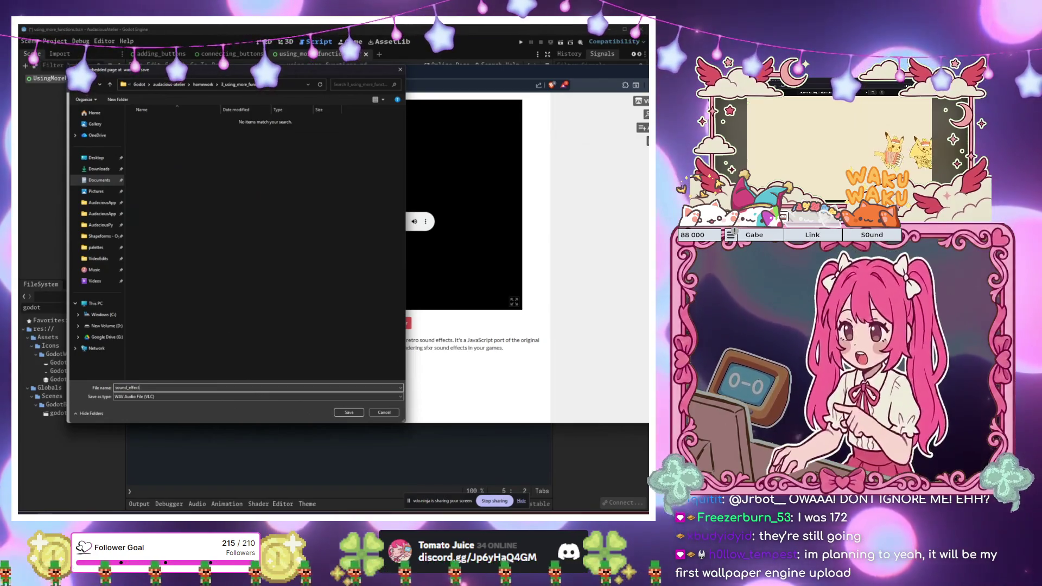
pyautogui.click(349, 412)
pyautogui.click(82, 439)
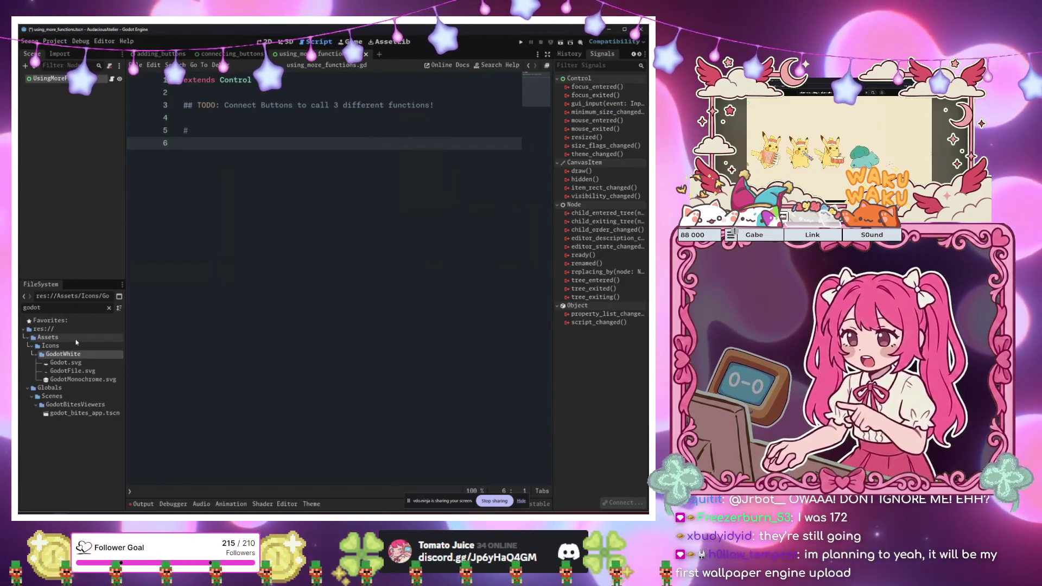
# Clear the FileSystem filter and expand homework to show 3_using_more_functions' contents
pyautogui.click(109, 308)
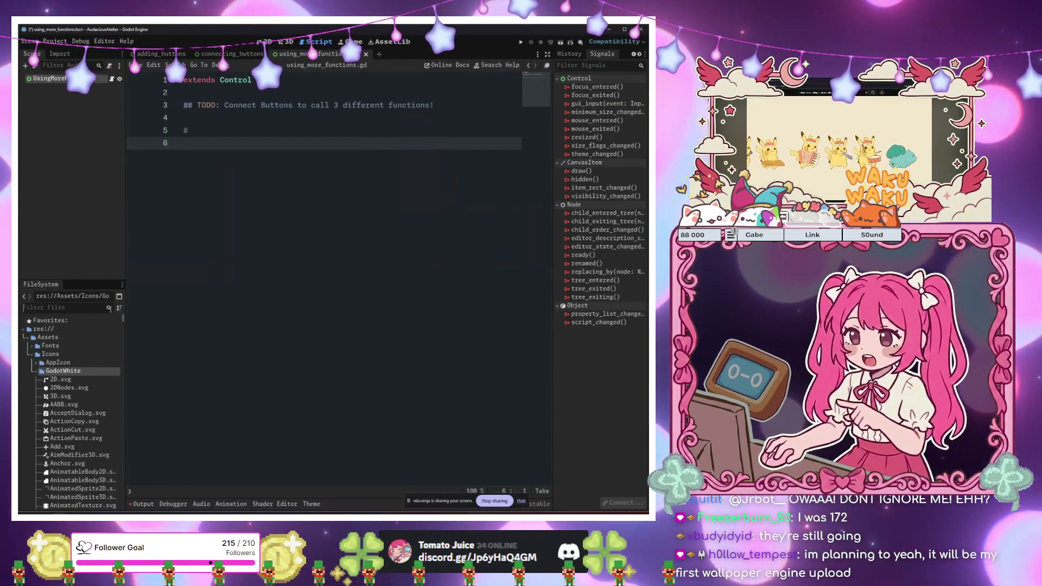
pyautogui.click(27, 337)
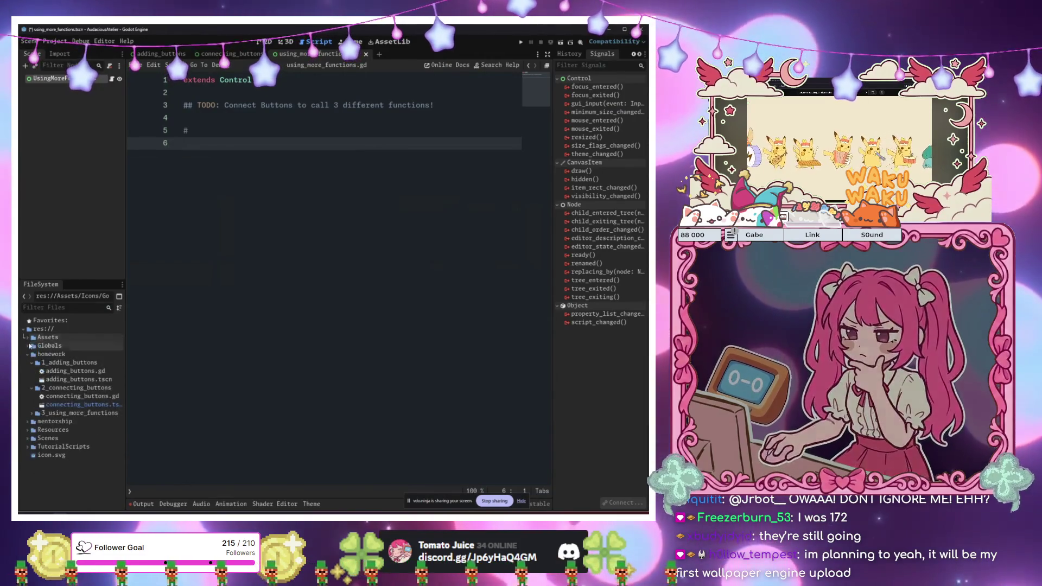
pyautogui.click(27, 354)
pyautogui.click(28, 362)
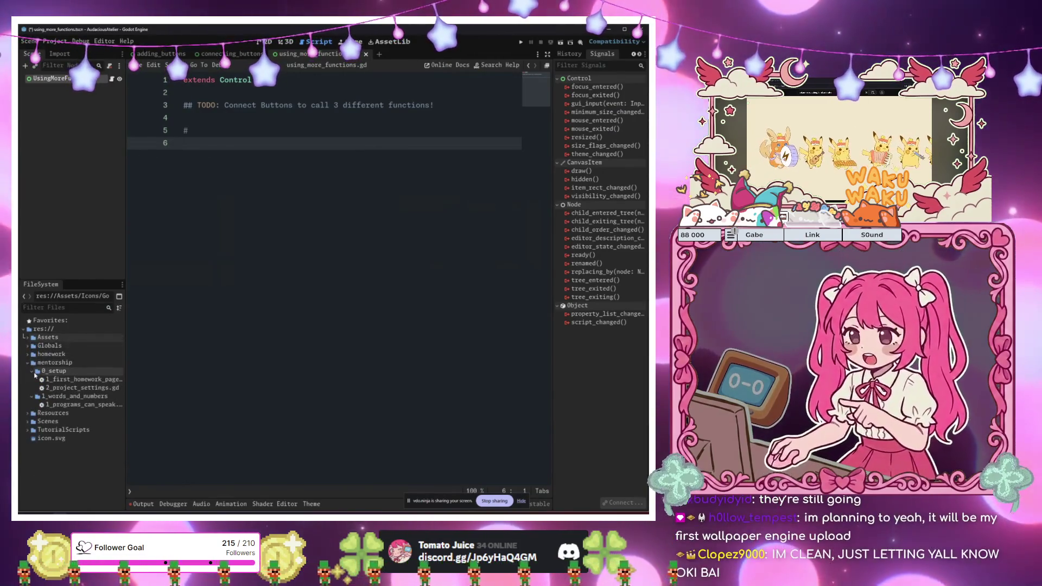
pyautogui.click(27, 362)
pyautogui.click(27, 354)
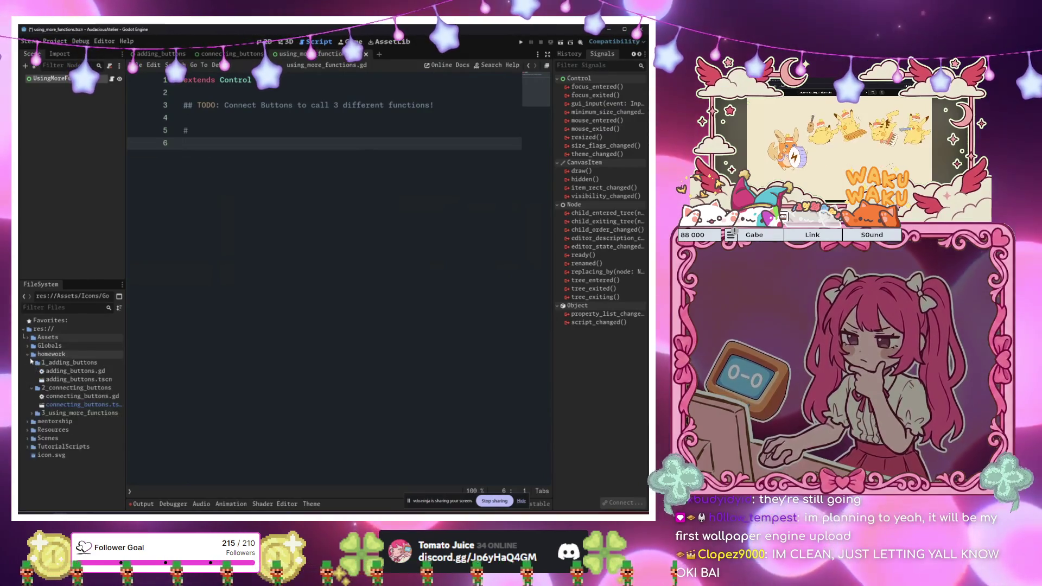
pyautogui.click(31, 414)
# Create an assets folder in 3_using_more_functions and move sound_effect.wav into it
pyautogui.rightClick(70, 413)
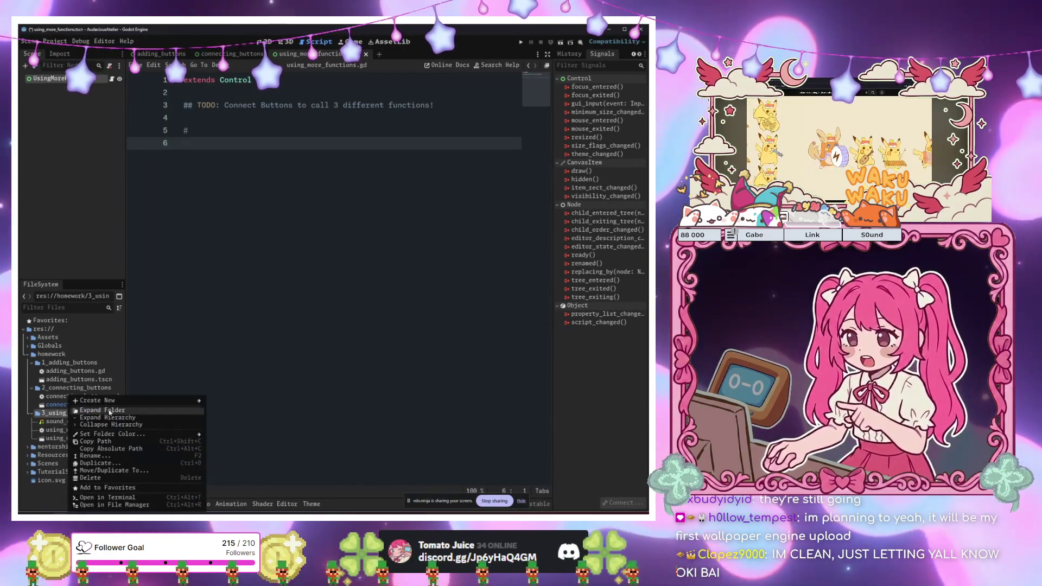
pyautogui.moveTo(165, 407)
pyautogui.click(229, 400)
pyautogui.write('assets')
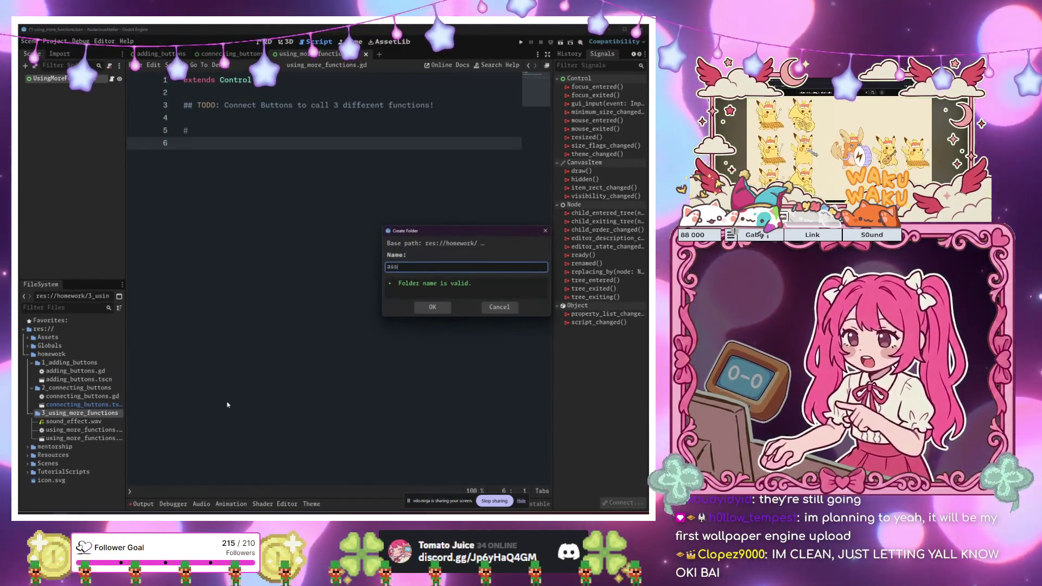
pyautogui.press('Return')
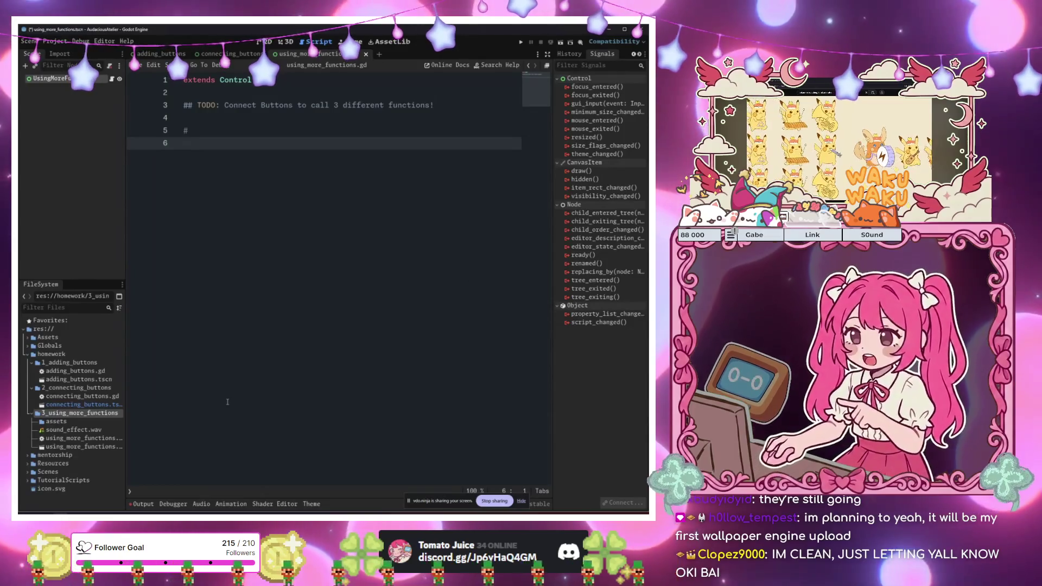
pyautogui.click(67, 430)
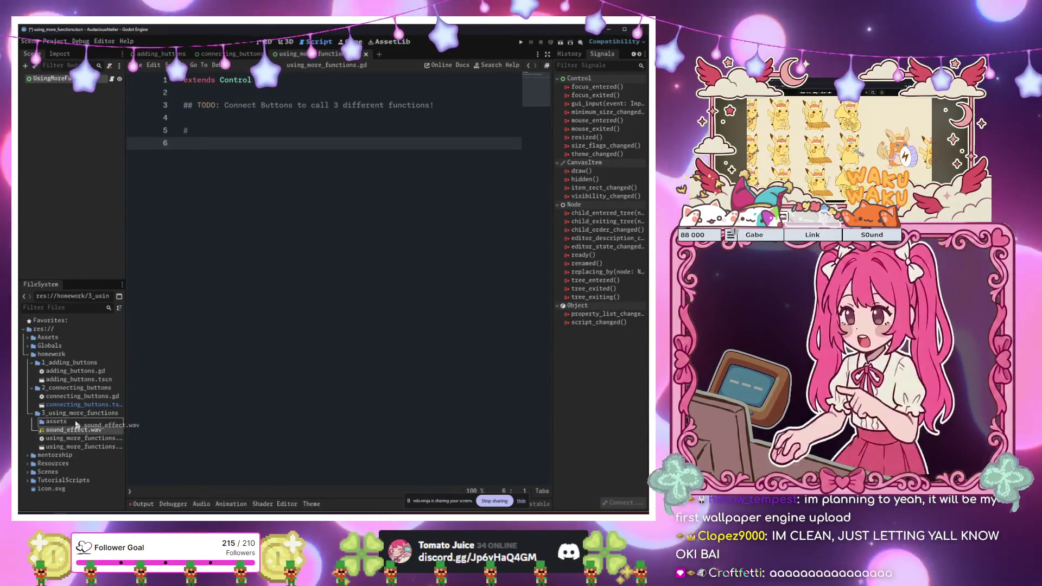
pyautogui.moveTo(76, 425); pyautogui.dragTo(56, 421)
pyautogui.press('Return')
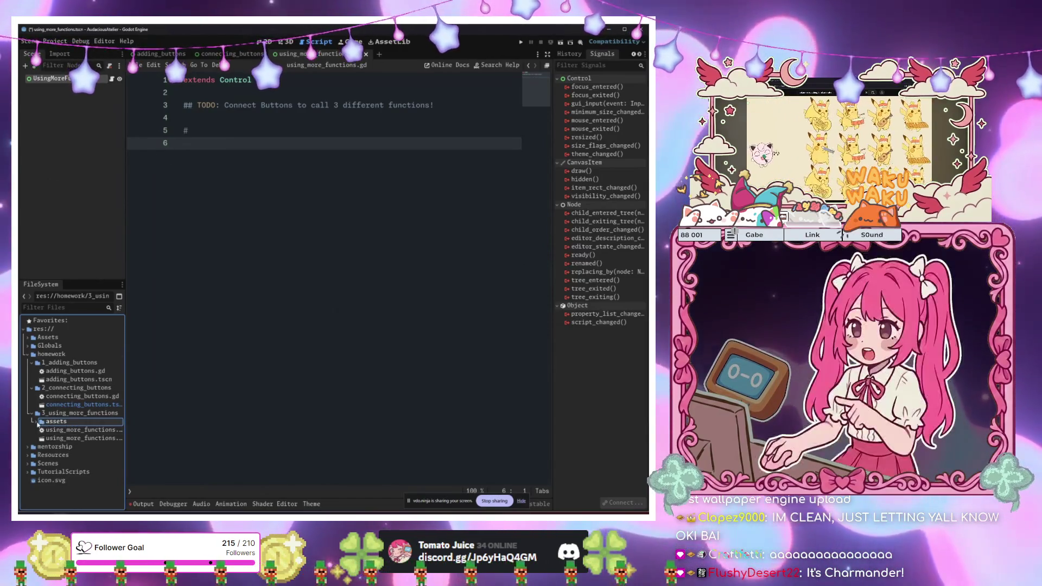
# Add an AudioStreamPlayer child under the UsingMoreFunctions root node
pyautogui.click(57, 78)
pyautogui.hotkey('ctrl', 'a')
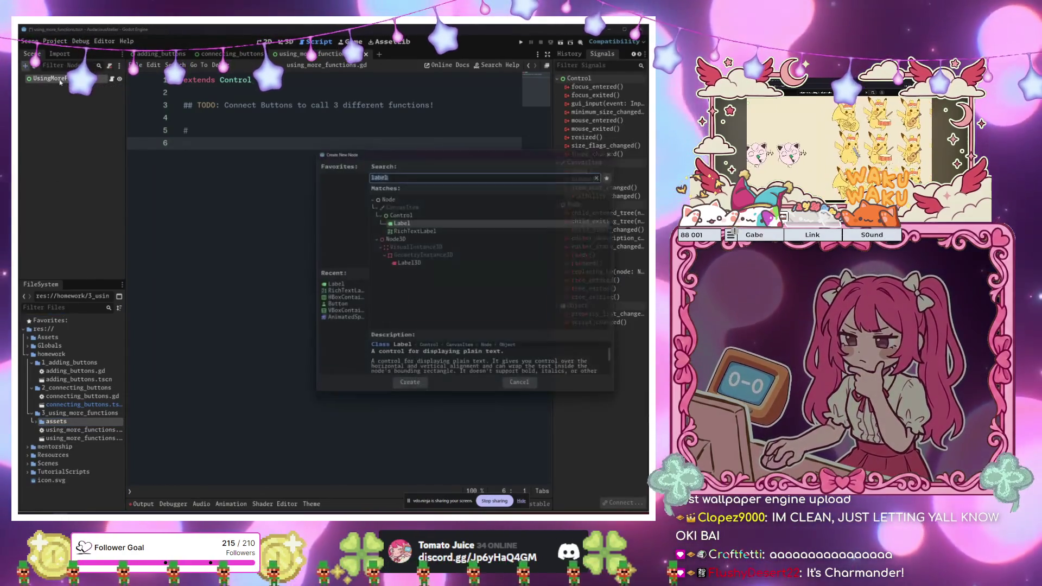
pyautogui.write('aspla')
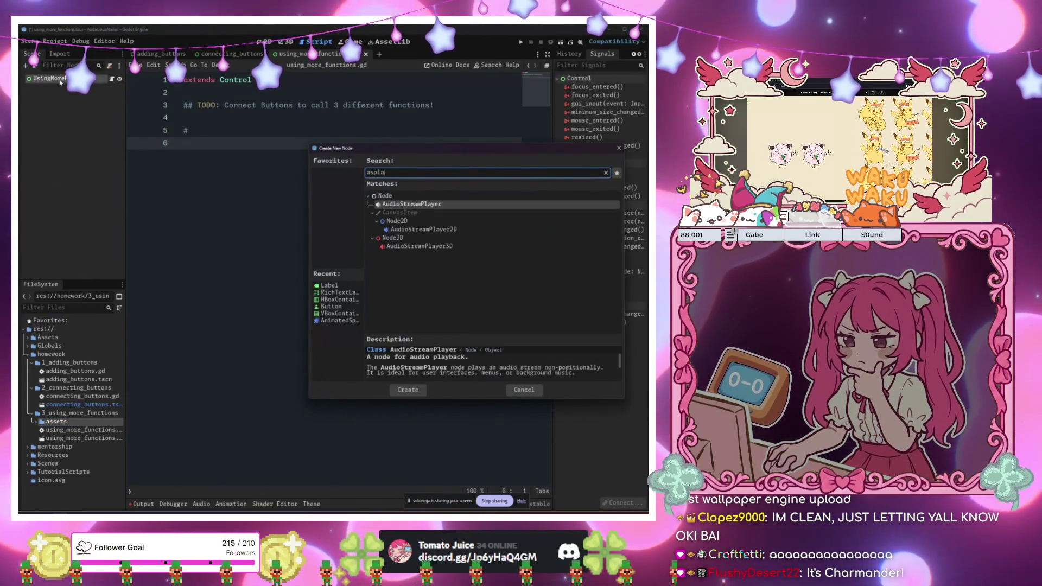
pyautogui.press('Return')
# Show the AudioStreamPlayer's properties in the Inspector and place sound_effect.wav in the assets folder
pyautogui.click(567, 54)
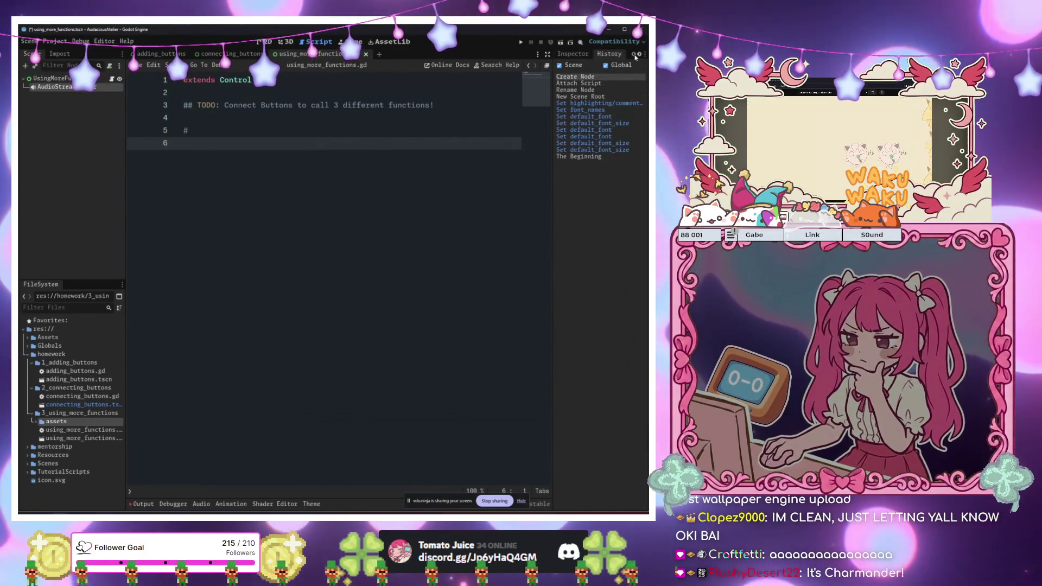
pyautogui.scroll(1, 575, 54)
pyautogui.click(574, 54)
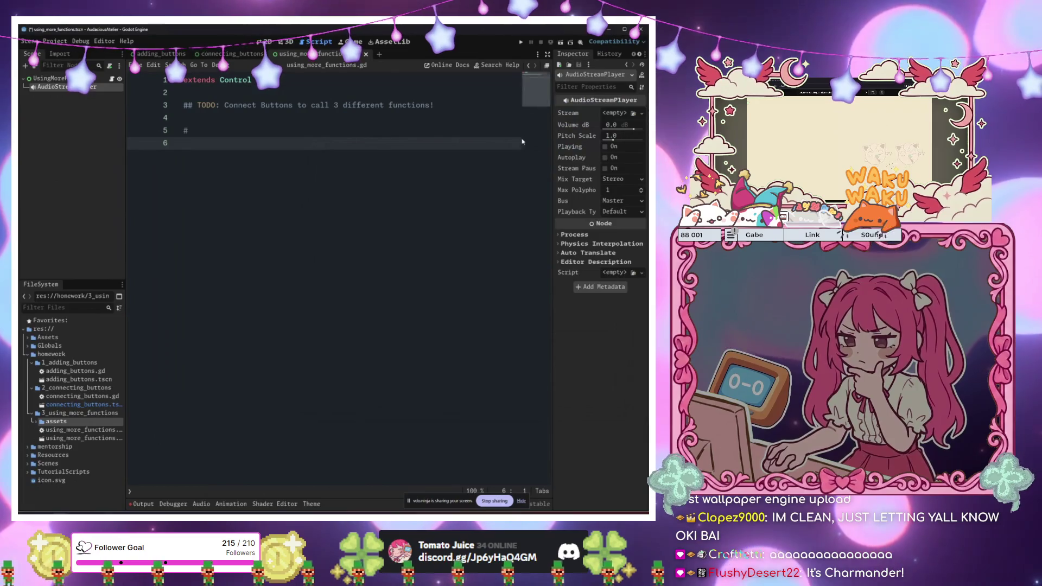
pyautogui.click(63, 438)
pyautogui.moveTo(299, 346)
pyautogui.mouseDown()
pyautogui.moveTo(72, 440)
pyautogui.moveTo(195, 404)
pyautogui.mouseUp()
# Assign sound_effect.wav to the player's Stream and preview it by toggling Playing
pyautogui.click(35, 422)
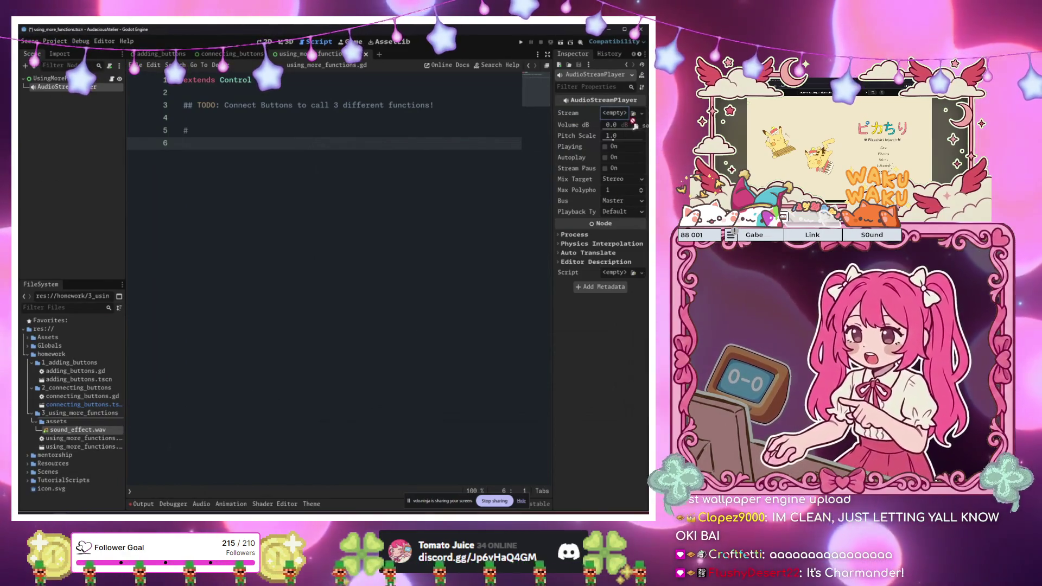
pyautogui.moveTo(633, 119); pyautogui.dragTo(613, 114)
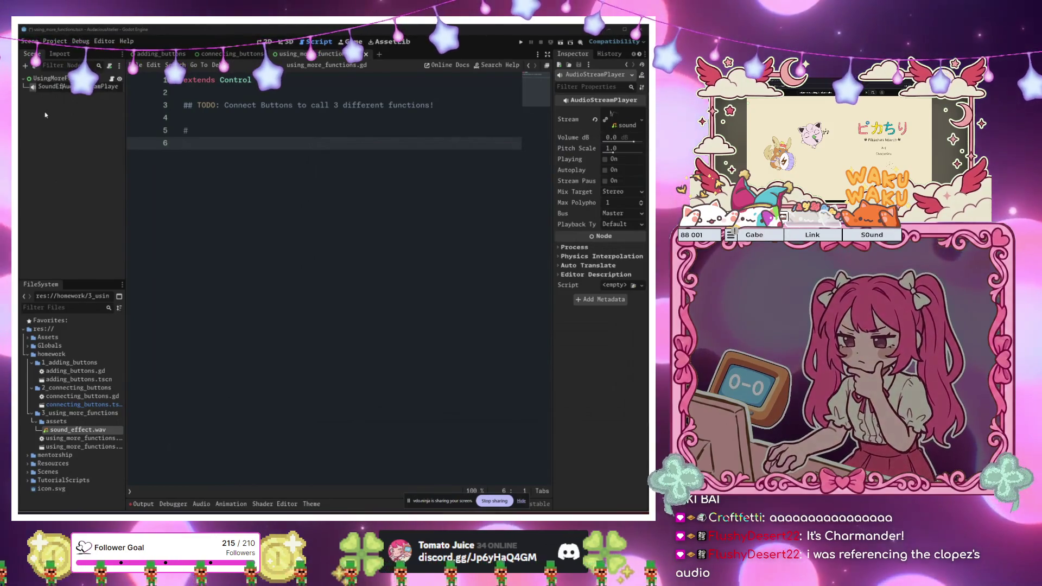
pyautogui.click(605, 159)
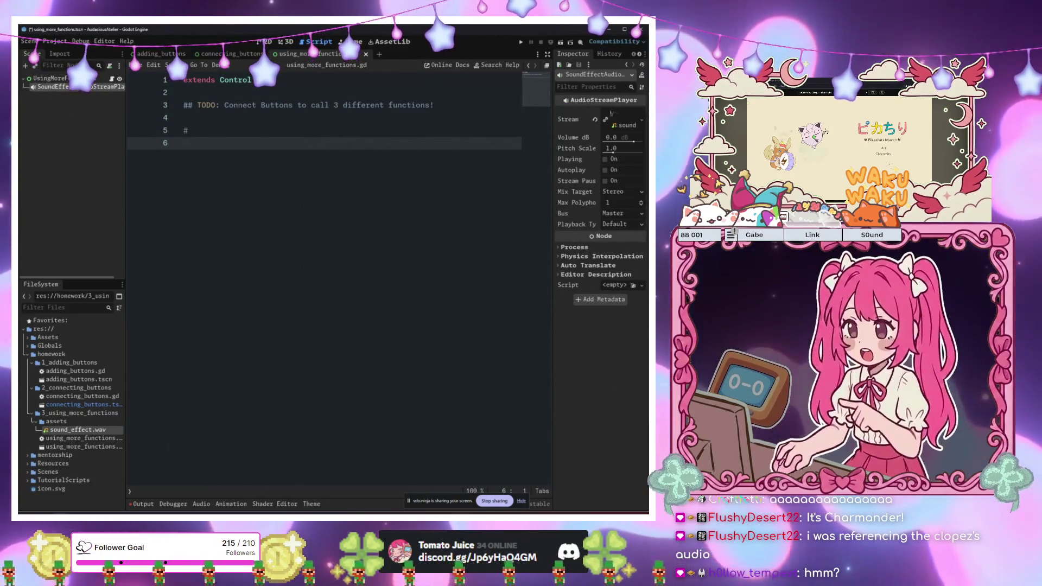
# Undo the accidental node reference, then add an exported sound_effect_audio_stream_player variable on line 4
pyautogui.moveTo(54, 86)
pyautogui.mouseDown()
pyautogui.moveTo(272, 155)
pyautogui.moveTo(260, 145)
pyautogui.mouseUp()
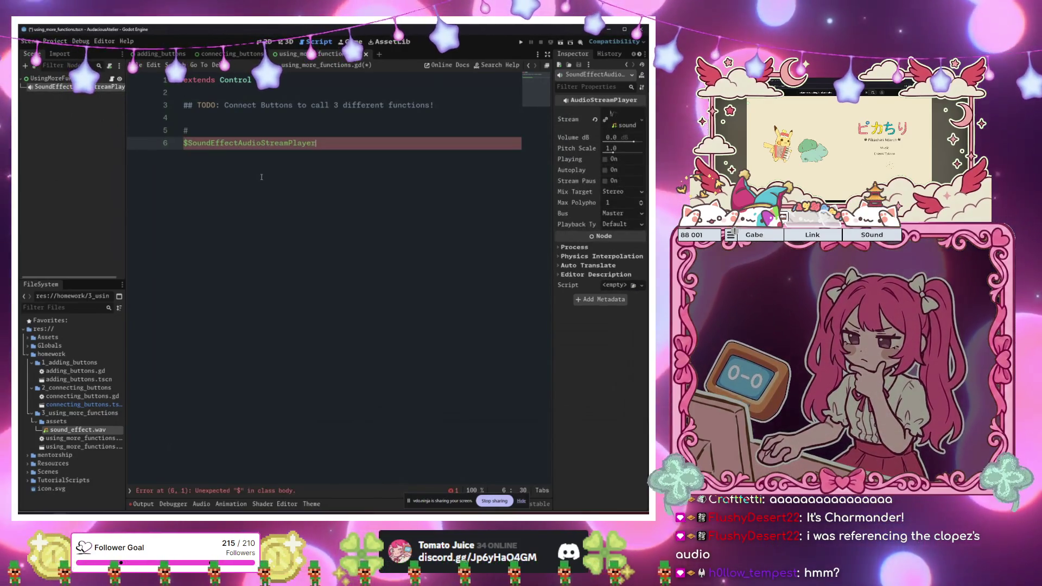
pyautogui.hotkey('ctrl', 'z')
pyautogui.click(235, 96)
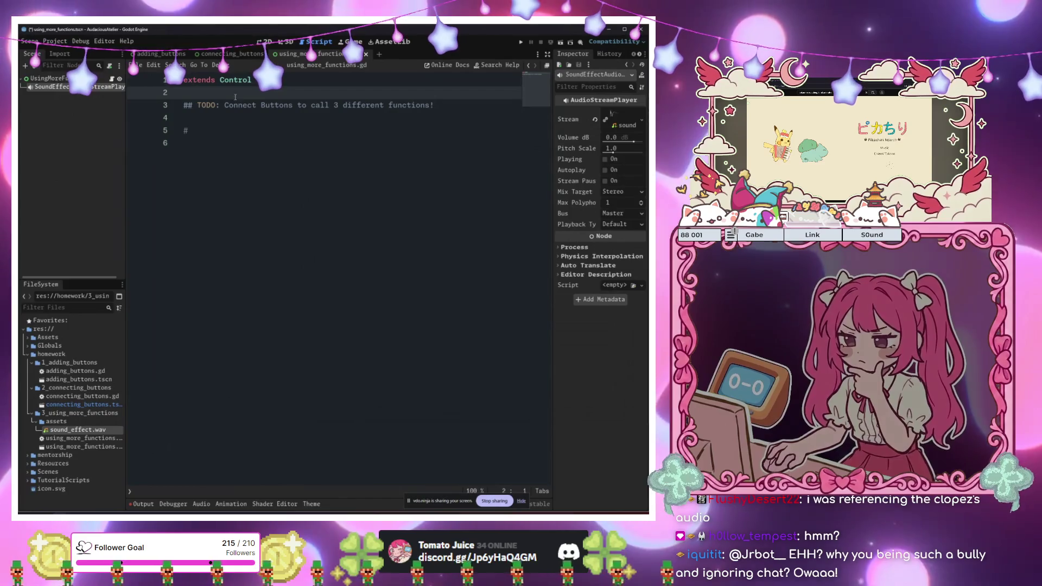
pyautogui.click(225, 119)
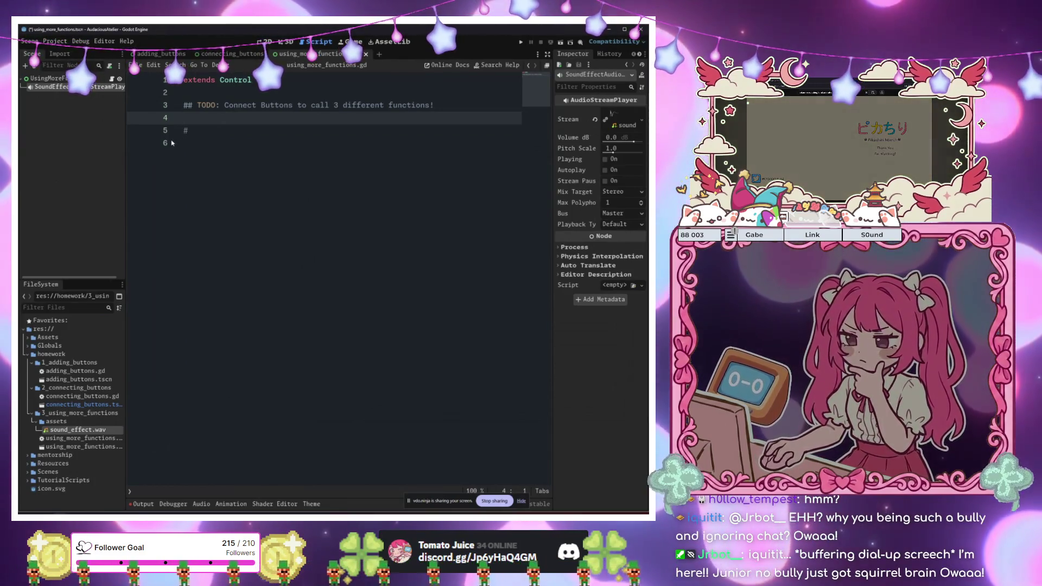
pyautogui.moveTo(108, 94)
pyautogui.mouseDown()
pyautogui.moveTo(217, 153)
pyautogui.moveTo(304, 103)
pyautogui.moveTo(217, 147)
pyautogui.mouseUp()
# Add blank lines above and below the exported sound player variable
pyautogui.press('Up')
pyautogui.press('Up')
pyautogui.press('End')
pyautogui.press('Return')
pyautogui.press('Return')
pyautogui.press('Return')
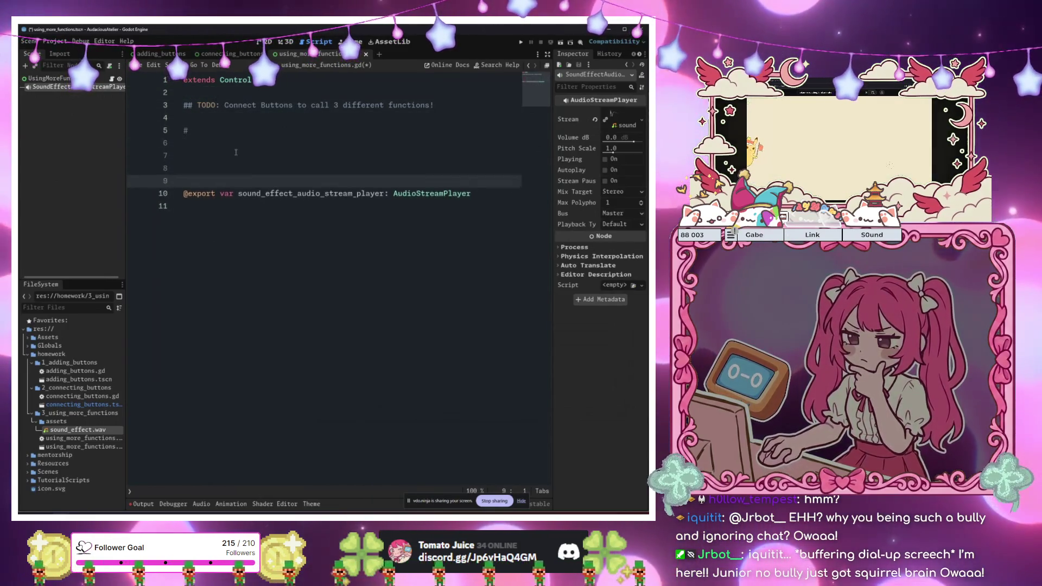
pyautogui.press('Down')
pyautogui.press('Down')
pyautogui.press('Return')
pyautogui.press('Return')
pyautogui.press('Return')
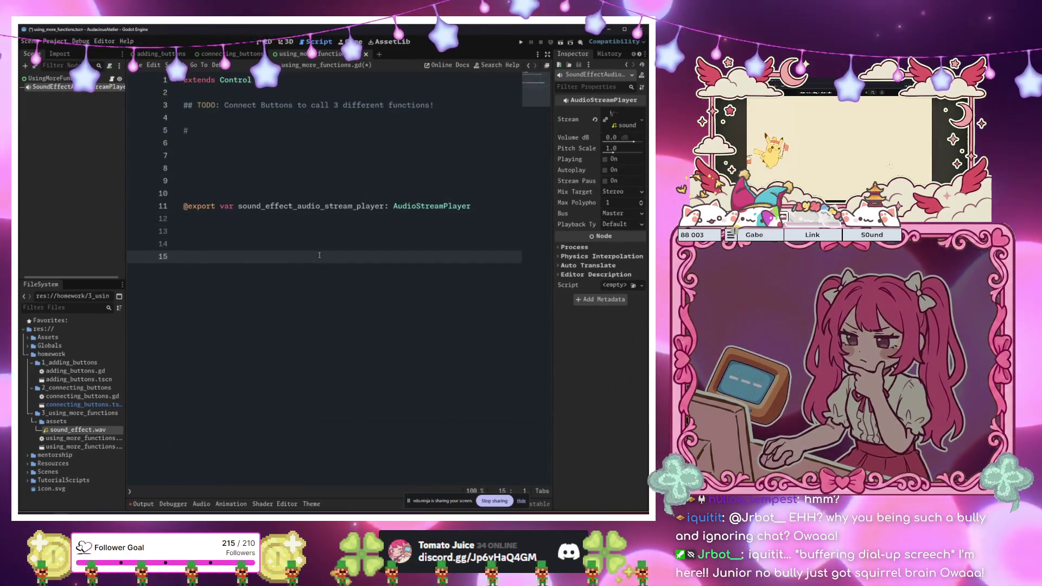
# Write play_sound() -> void calling sound_effect_audio_stream_player.play(), then save the script
pyautogui.write('func play_sound() -')
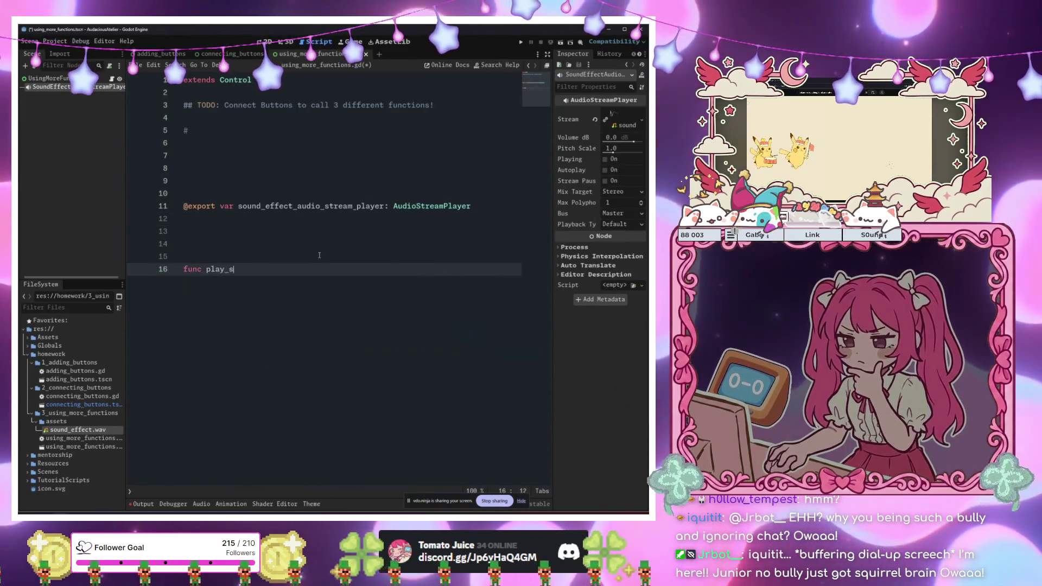
pyautogui.write('> void:')
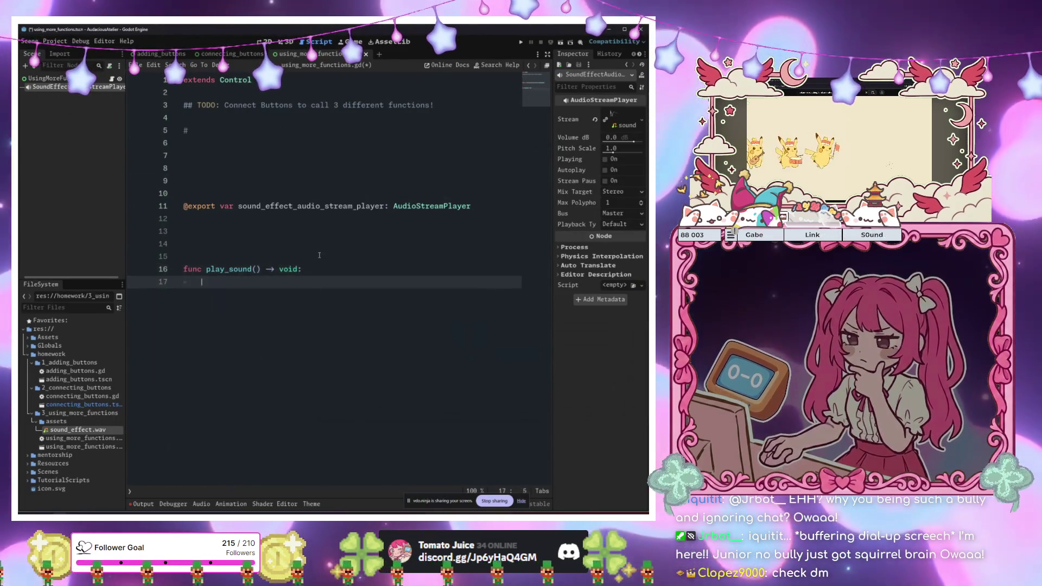
pyautogui.press('Return')
pyautogui.write('sound_effect_audio_stream_player.pla')
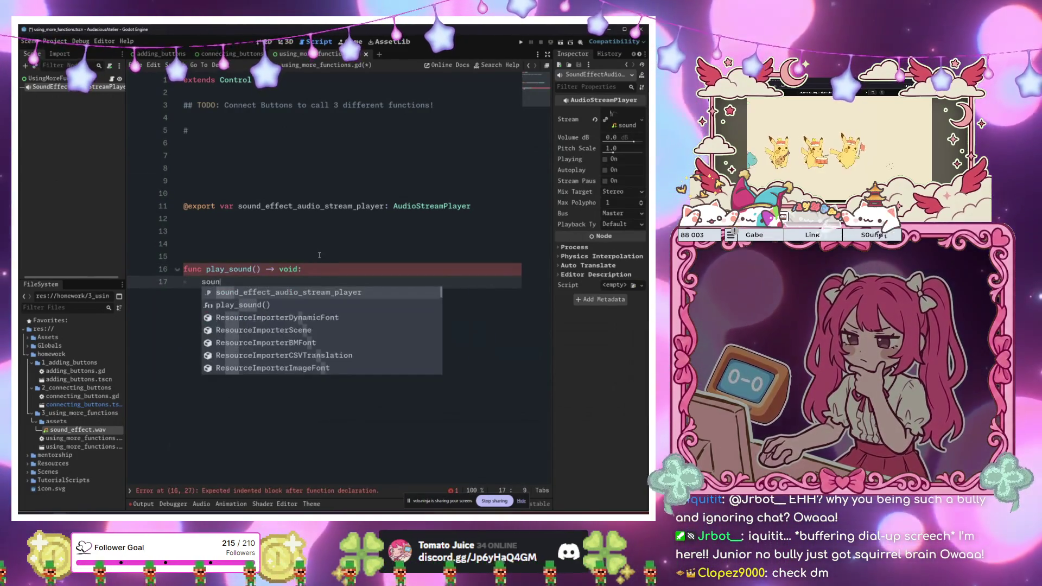
pyautogui.press('Return')
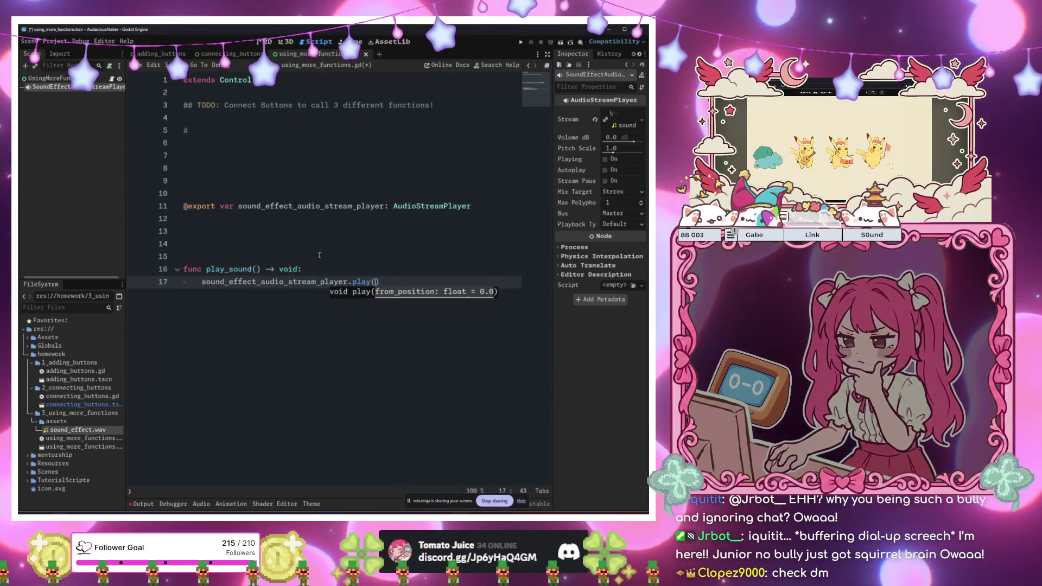
pyautogui.press('Return')
pyautogui.hotkey('ctrl', 's')
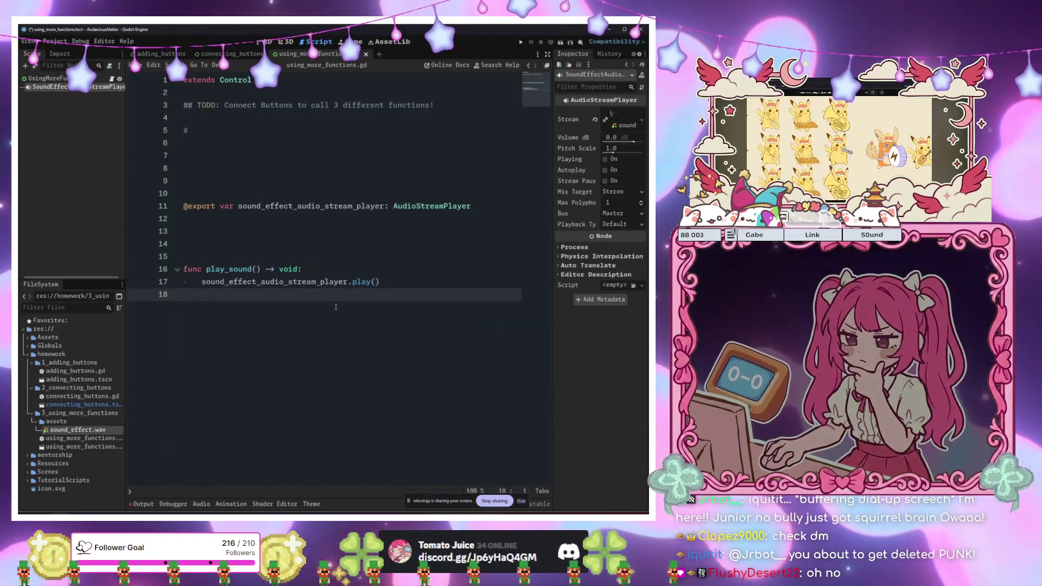
pyautogui.click(342, 105)
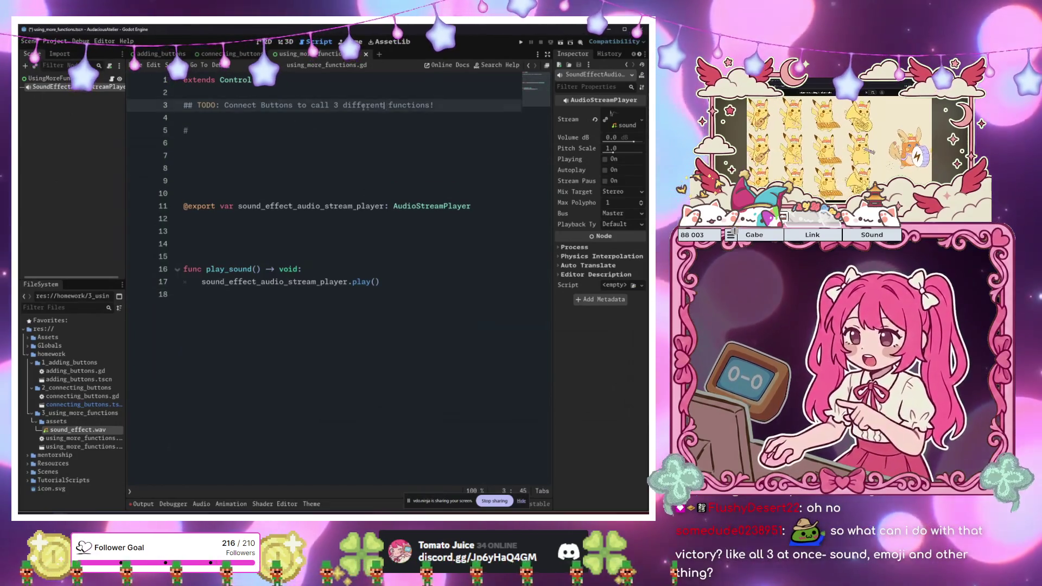
# Reword the line 3 TODO to 'Call 5 different functions!'
pyautogui.moveTo(342, 104); pyautogui.dragTo(226, 105)
pyautogui.press('BackSpace')
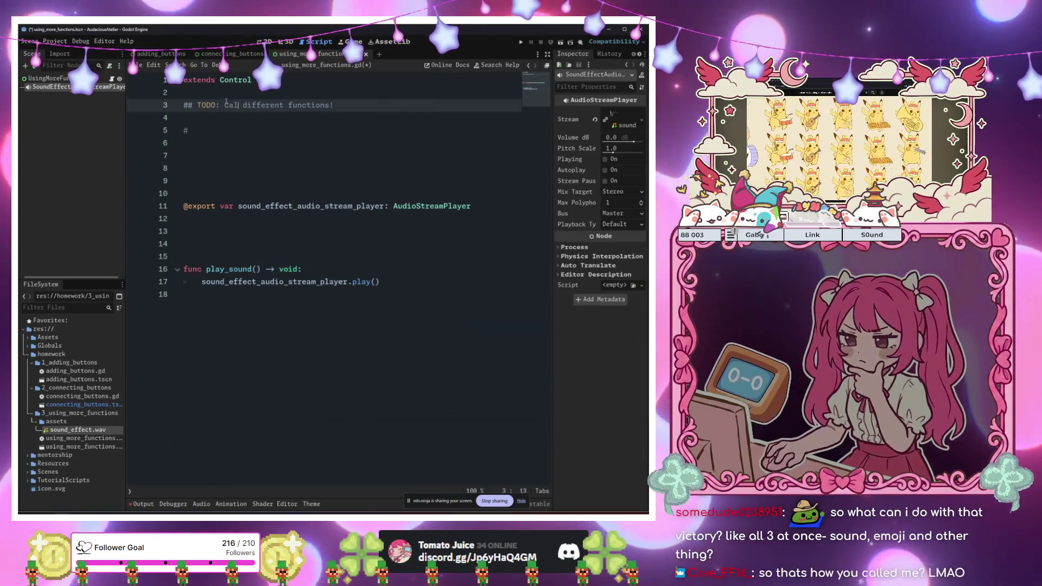
pyautogui.write('l 5')
# Write comment '# 1. Use the built in funtion _ready()' on line 5
pyautogui.press('Down')
pyautogui.press('Down')
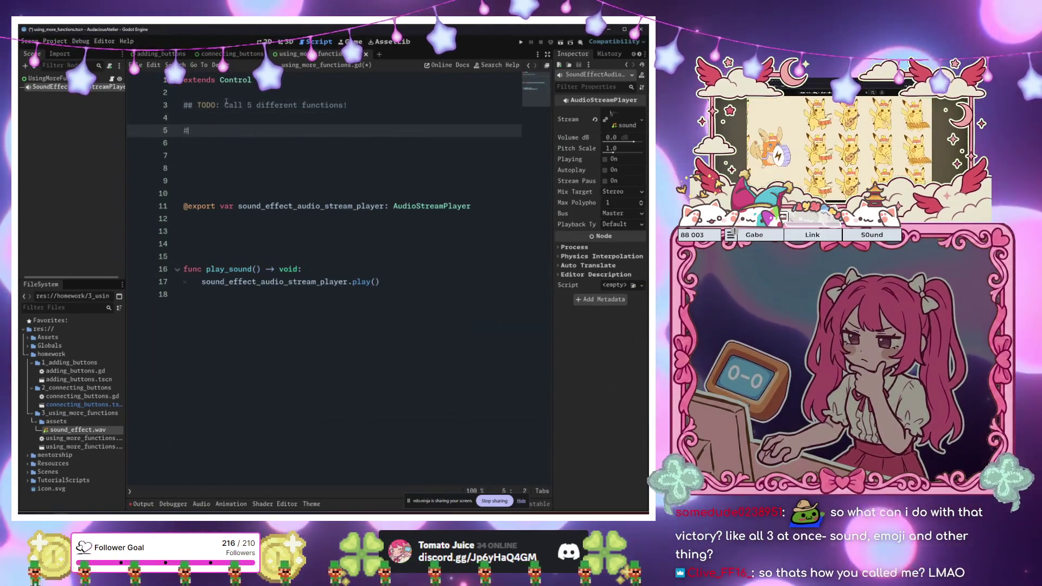
pyautogui.hotkey('ctrl', 's')
pyautogui.write('T')
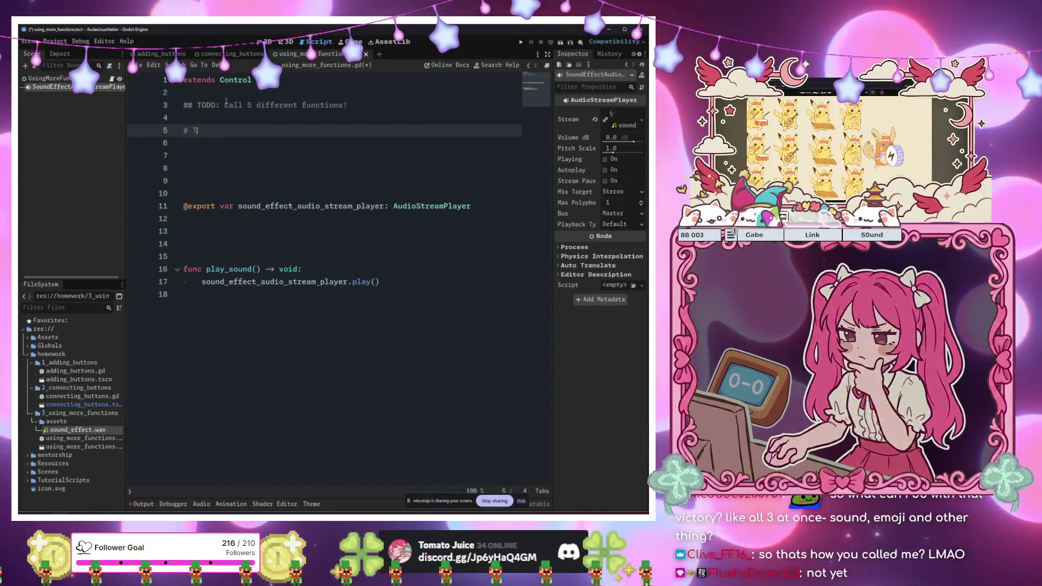
pyautogui.press('BackSpace')
pyautogui.write('1. U')
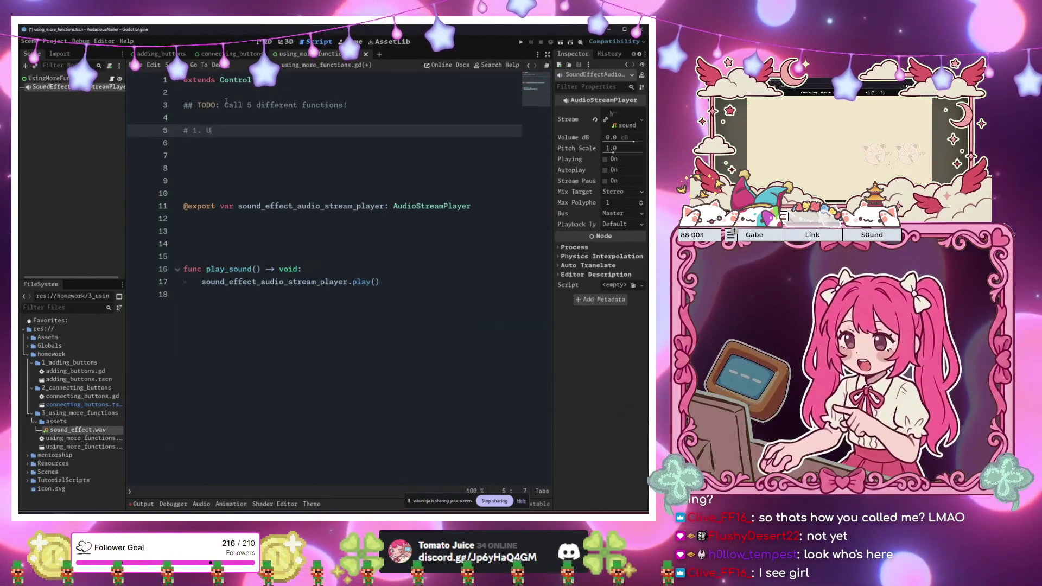
pyautogui.write('se the _ready')
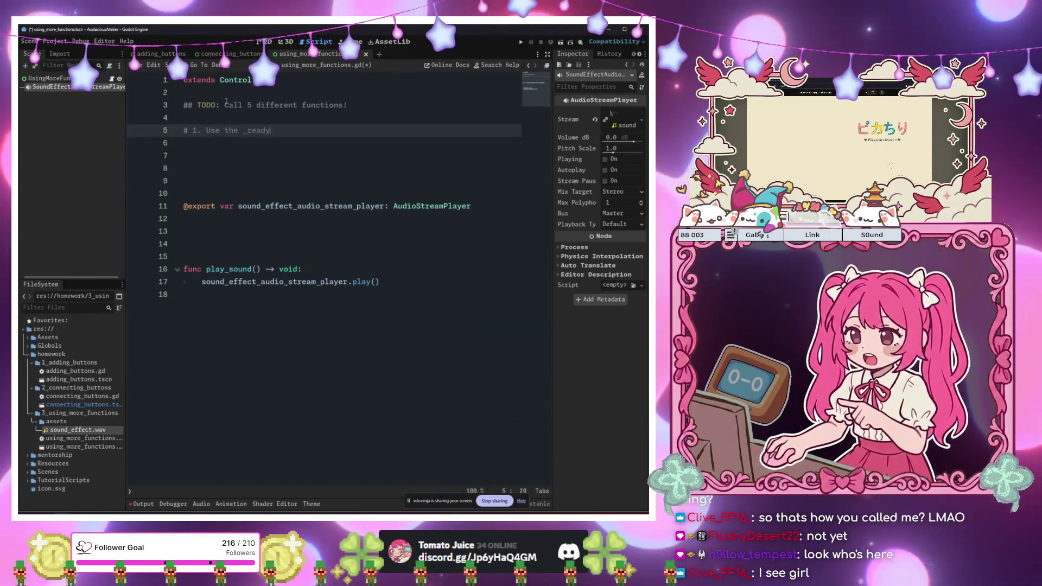
pyautogui.write('()')
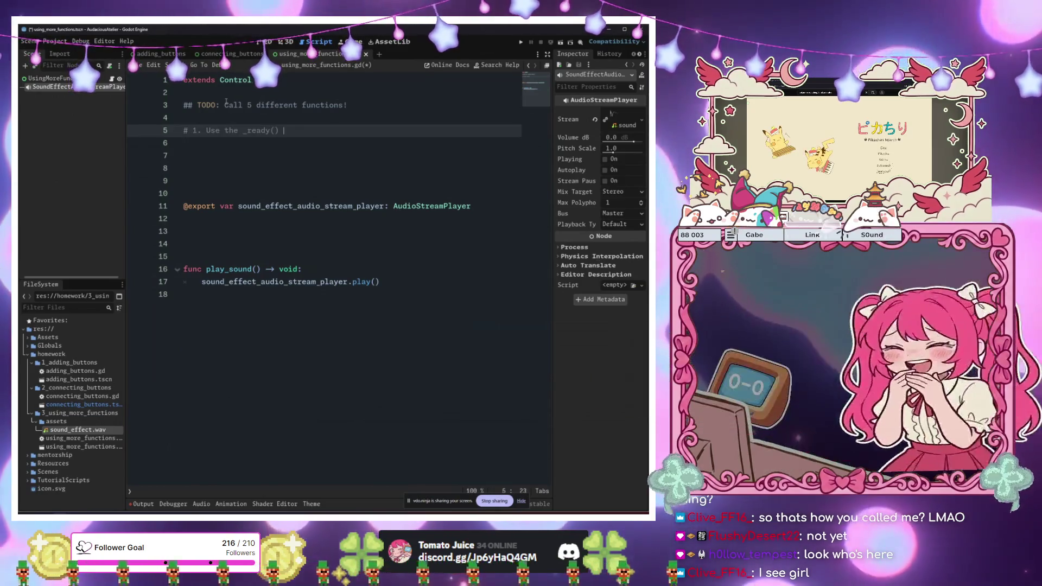
pyautogui.press('BackSpace')
pyautogui.press('BackSpace')
pyautogui.press('BackSpace')
pyautogui.press('BackSpace')
pyautogui.write('built in funtion')
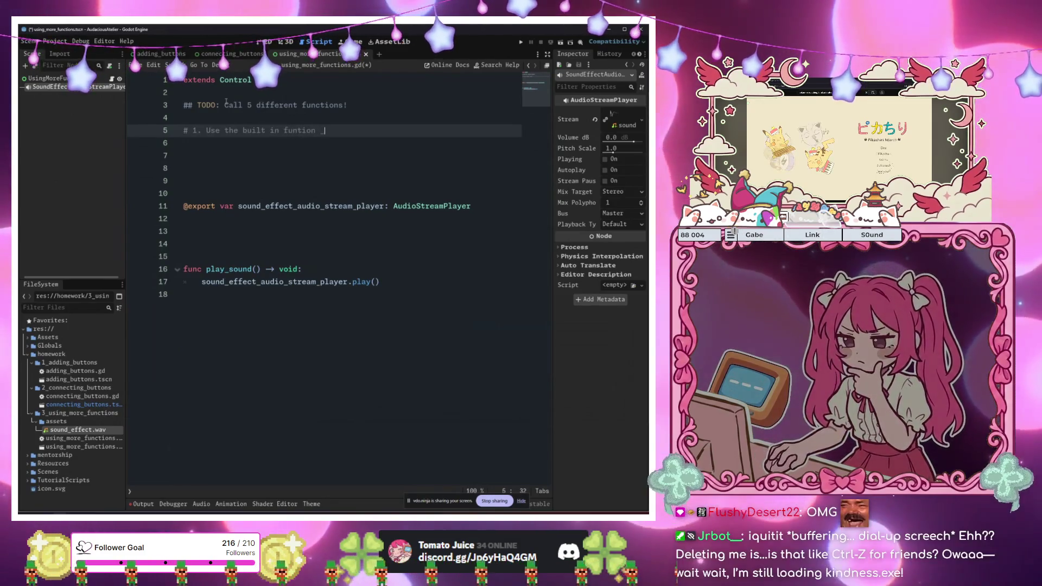
pyautogui.write('ready(')
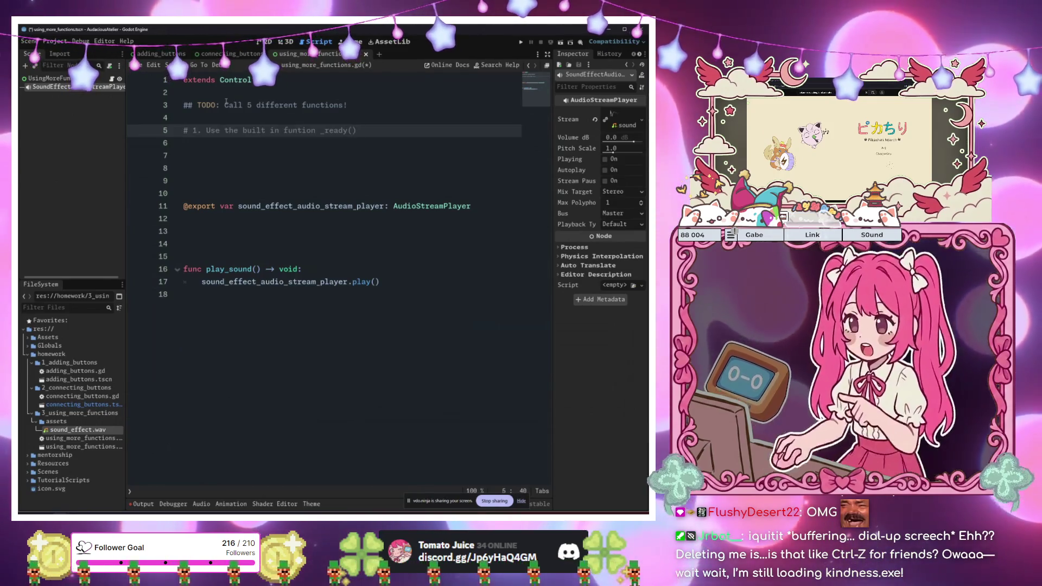
pyautogui.write('to call')
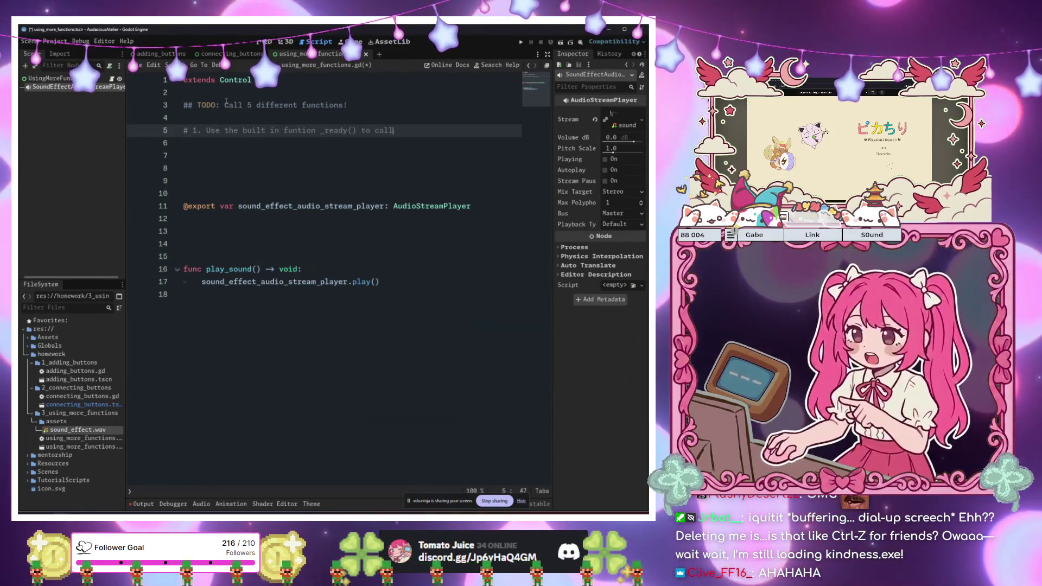
pyautogui.press('BackSpace')
pyautogui.press('BackSpace')
pyautogui.press('BackSpace')
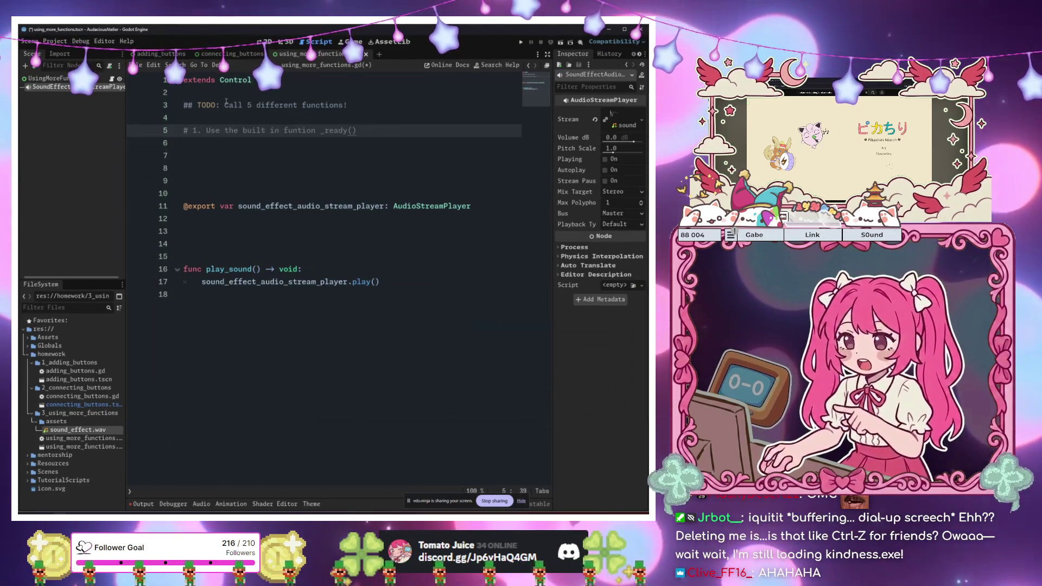
# Add comment '# 2. Use the built in funtion print()' below item 1 and save
pyautogui.press('Return')
pyautogui.write('#')
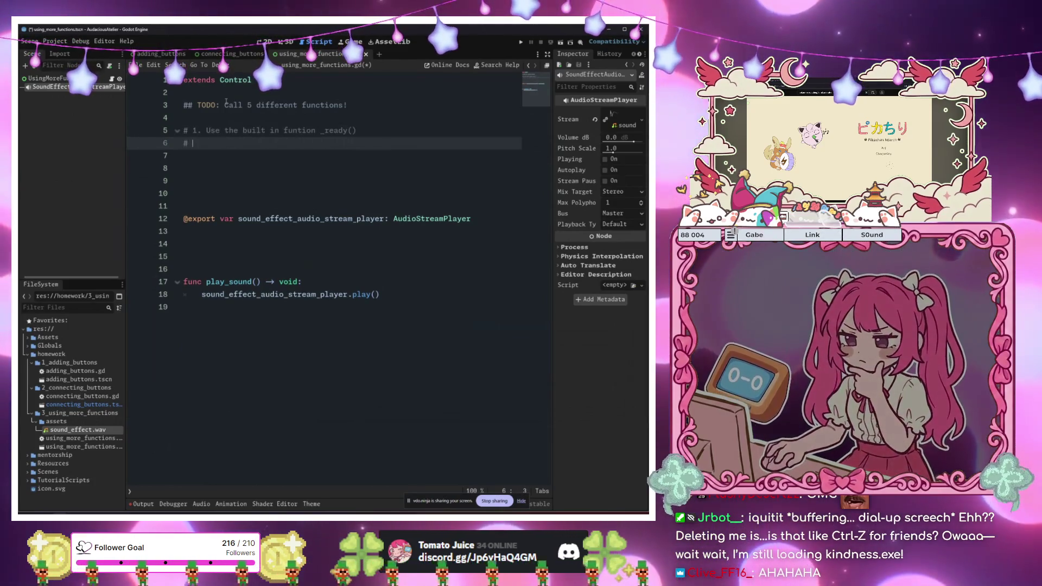
pyautogui.write('2')
pyautogui.press('BackSpace')
pyautogui.press('BackSpace')
pyautogui.write('. ')
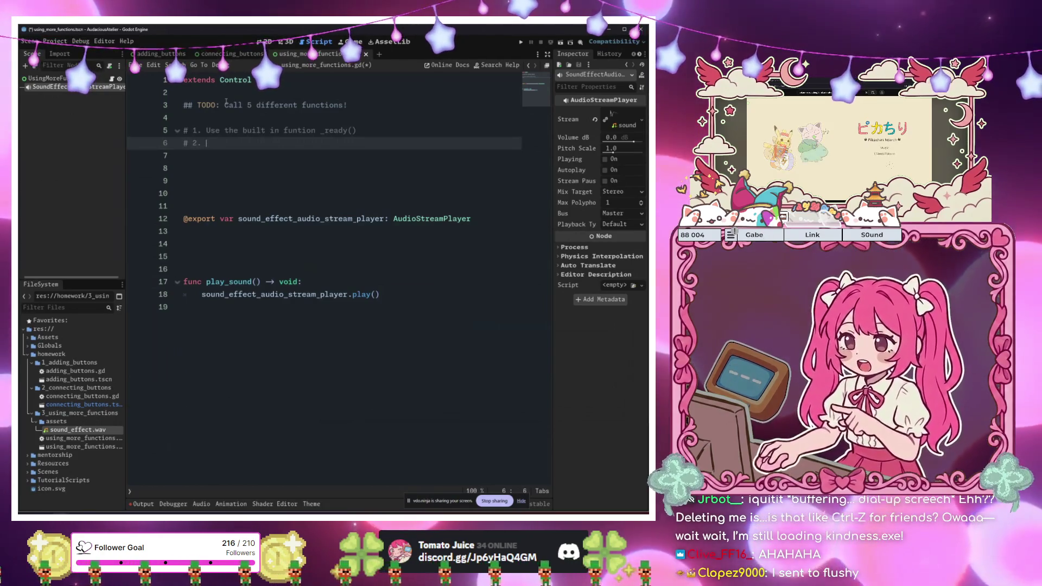
pyautogui.write('Use the buil')
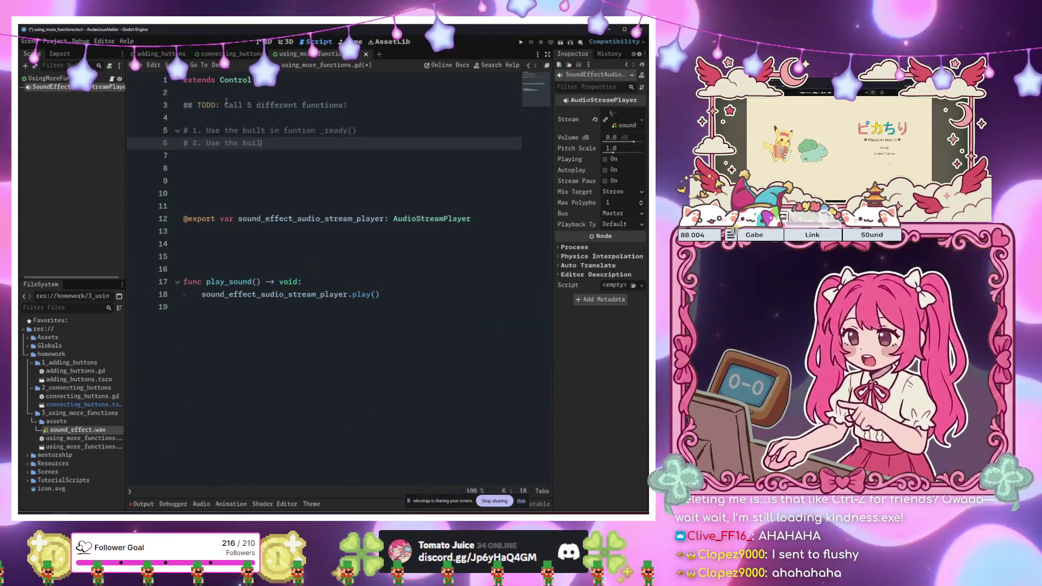
pyautogui.write('t in funtion')
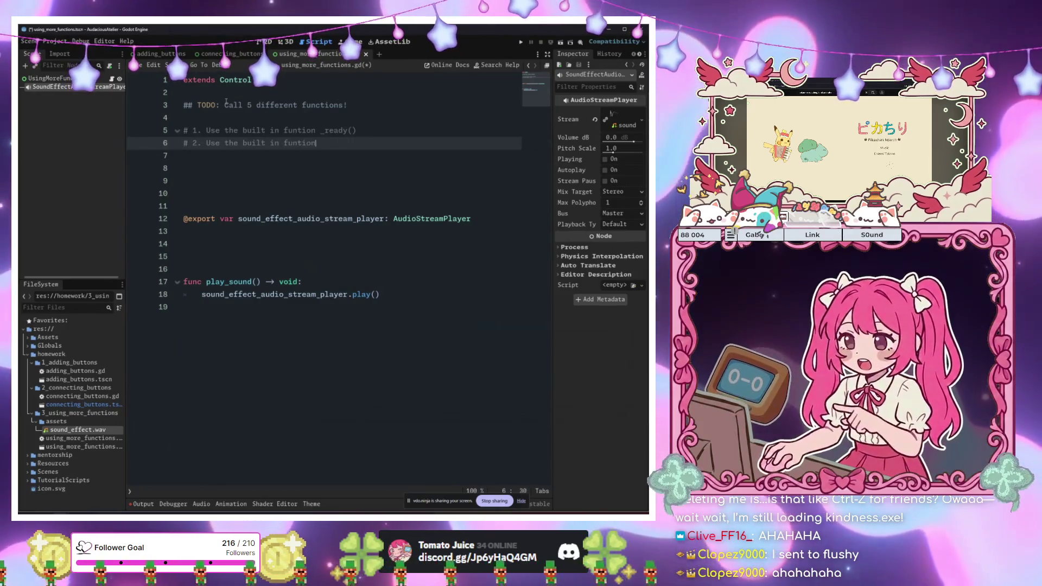
pyautogui.write(' print(')
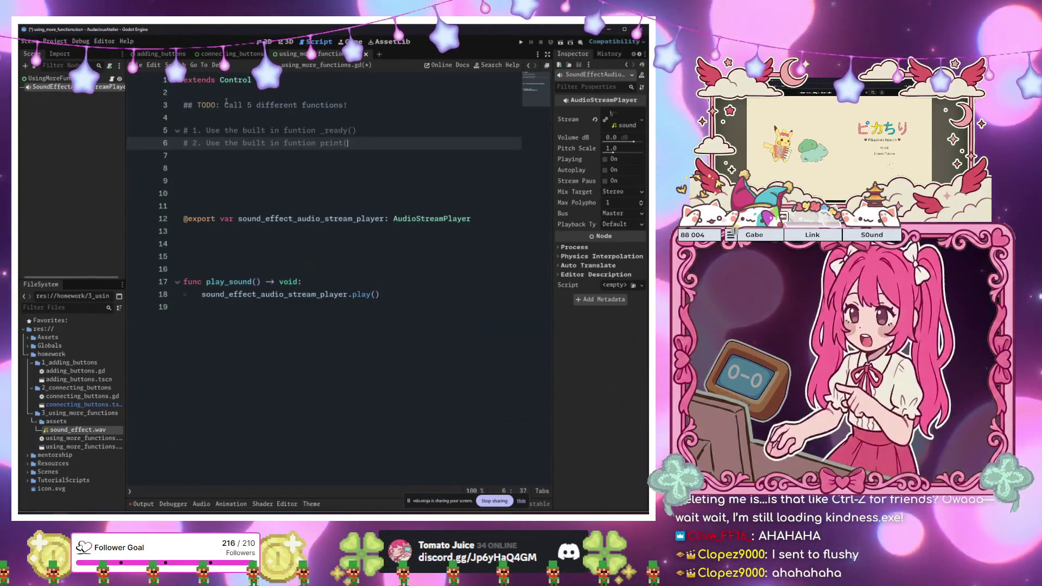
pyautogui.write(') when')
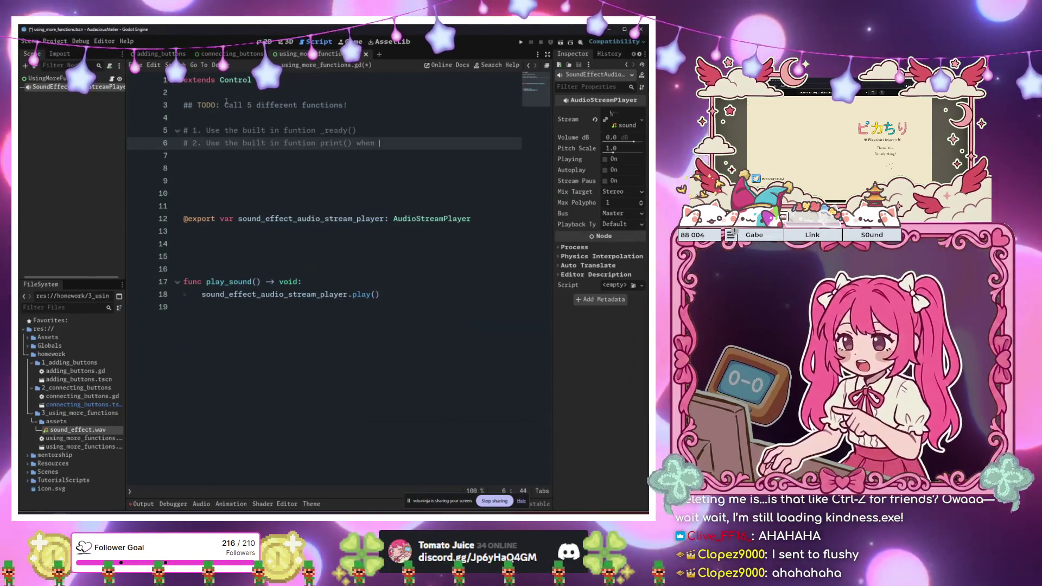
pyautogui.press('BackSpace')
pyautogui.press('BackSpace')
pyautogui.press('BackSpace')
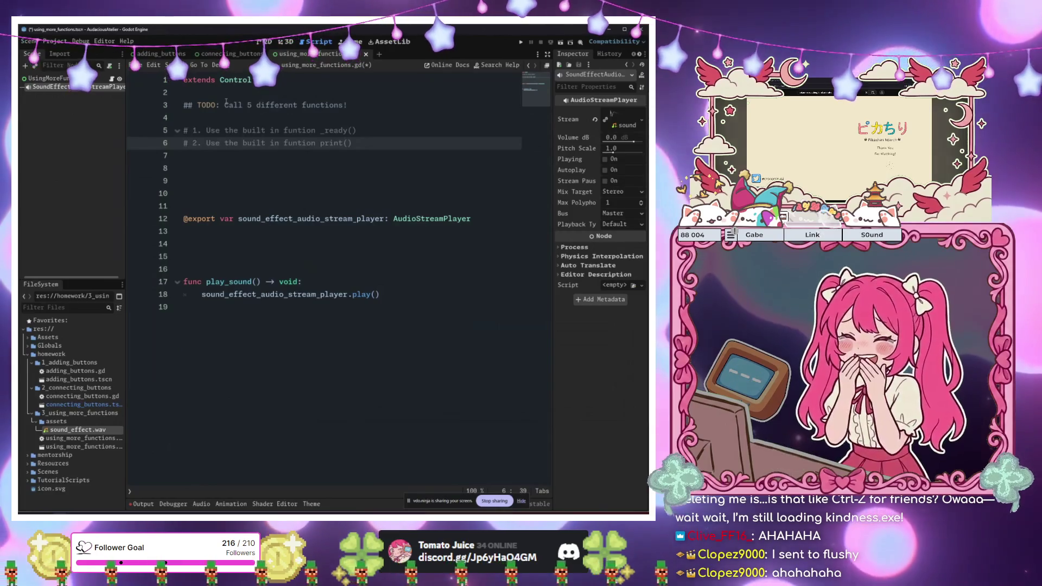
pyautogui.press('BackSpace')
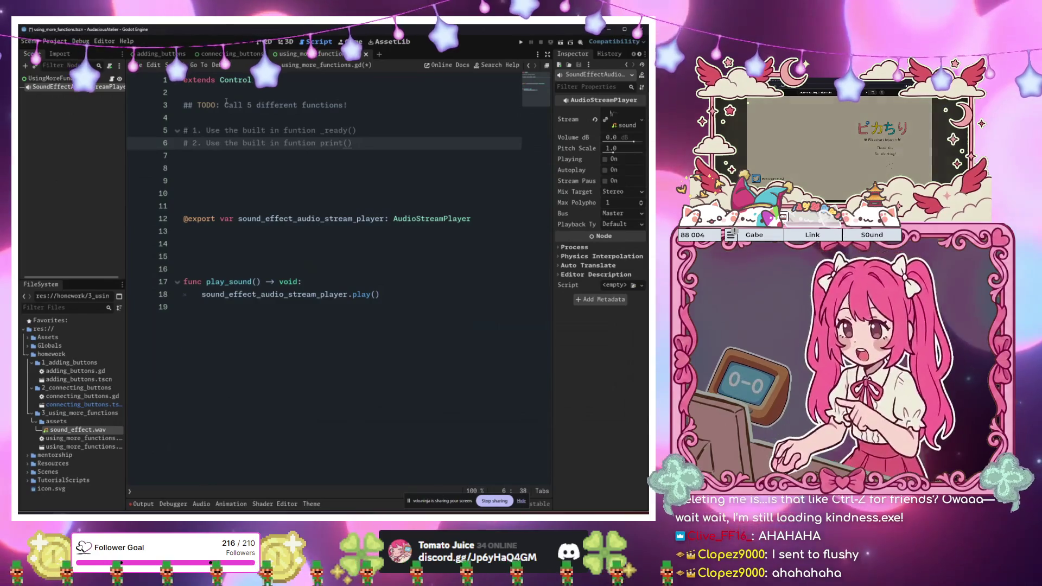
pyautogui.hotkey('ctrl', 's')
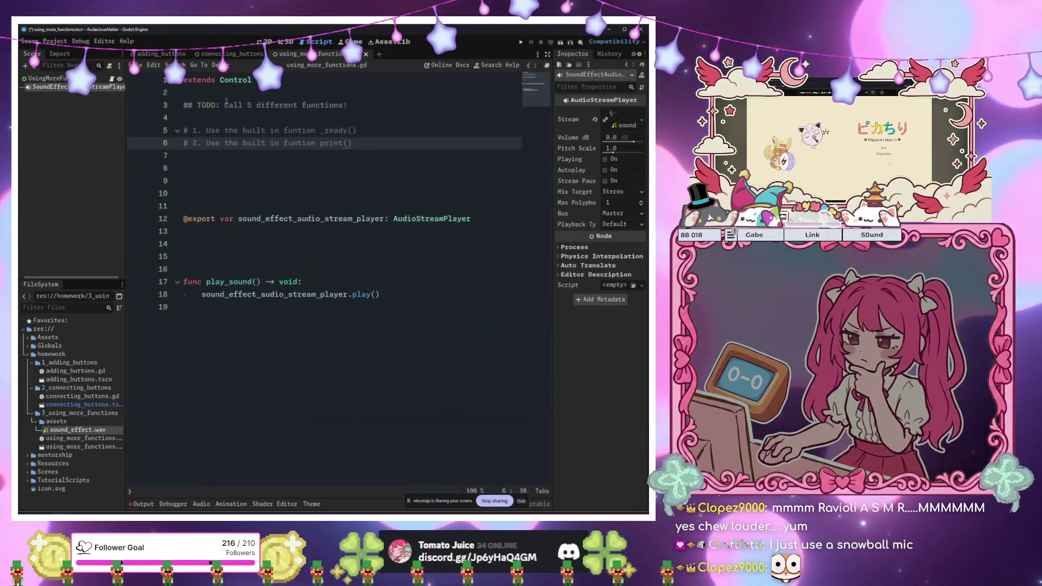
# Start item '# 3. Use the built in function' on a new line below item 2
pyautogui.click(276, 218)
pyautogui.click(337, 180)
pyautogui.click(401, 143)
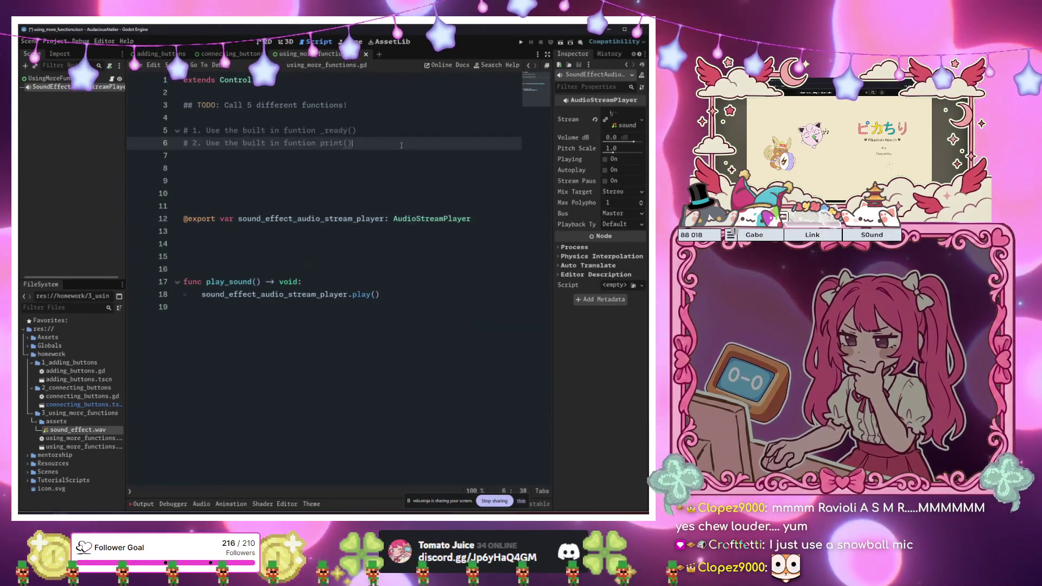
pyautogui.press('Return')
pyautogui.write('# ')
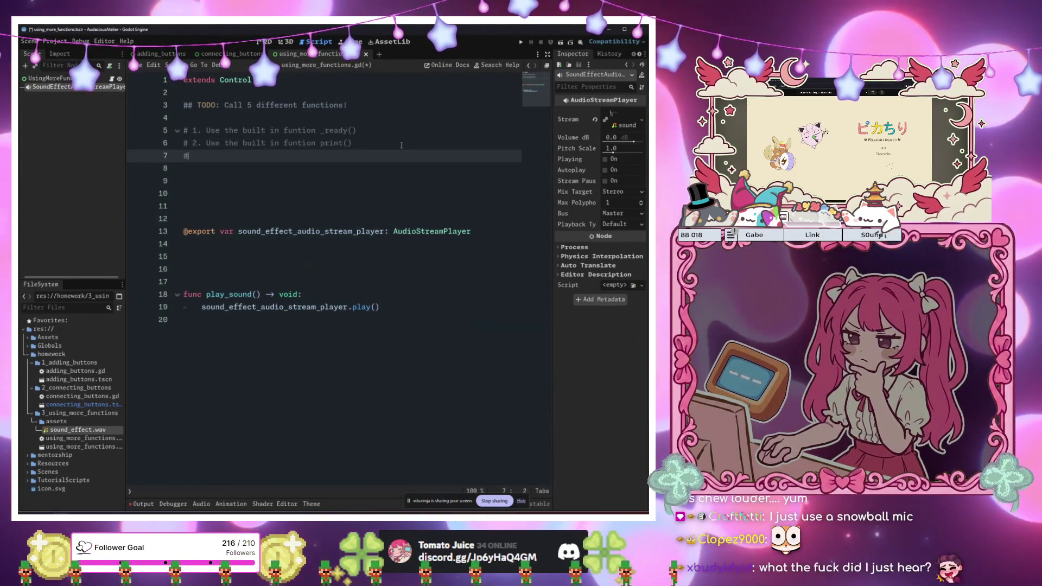
pyautogui.write('3.')
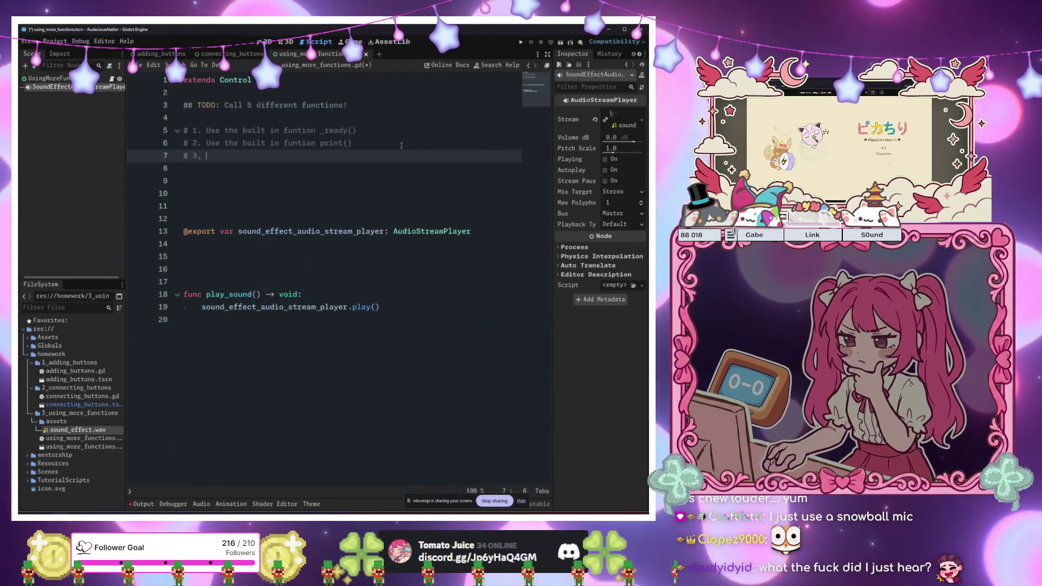
pyautogui.press('BackSpace')
pyautogui.press('BackSpace')
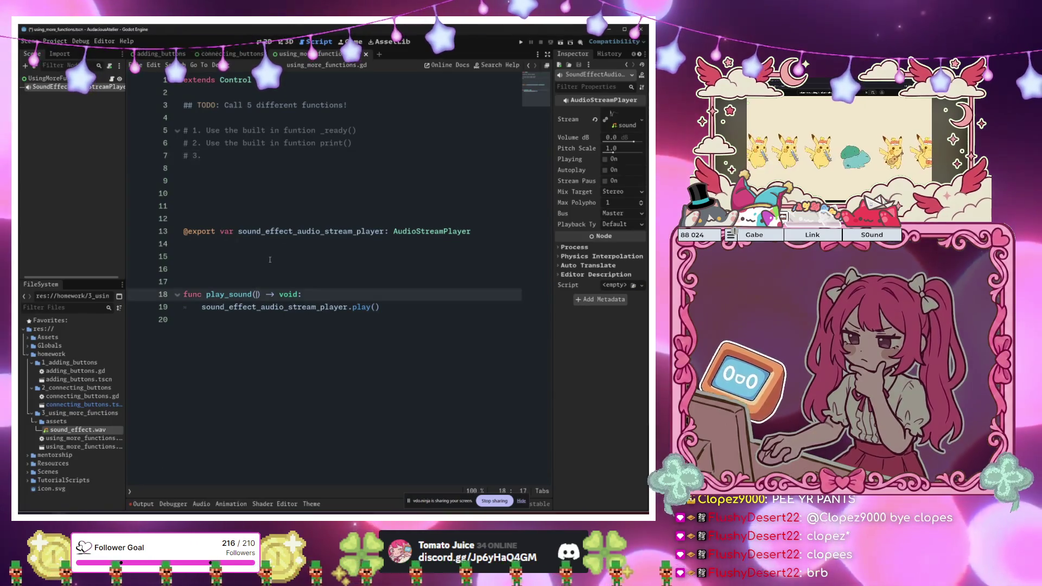
pyautogui.write('Use ')
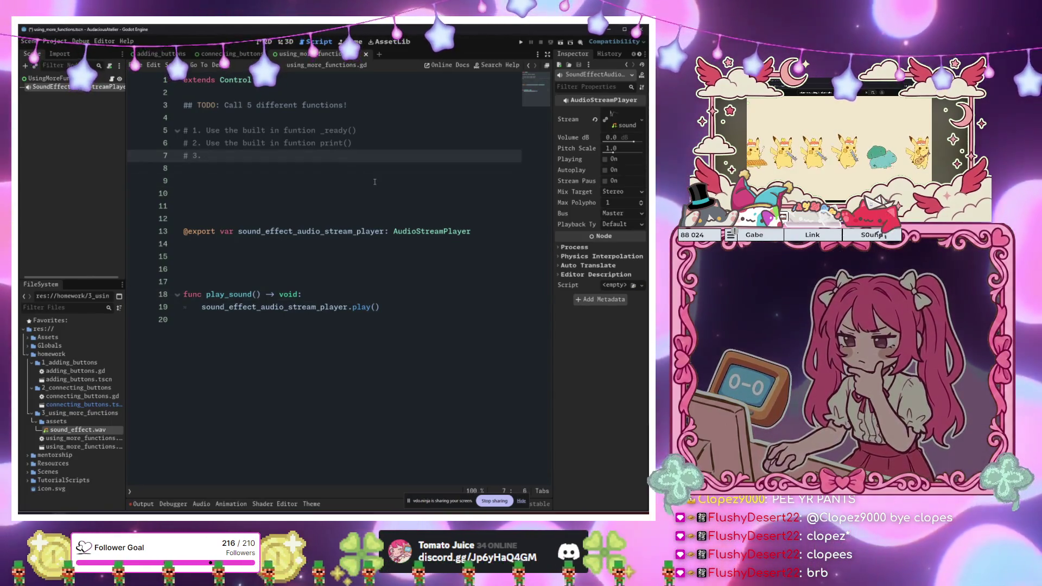
pyautogui.write('the bui')
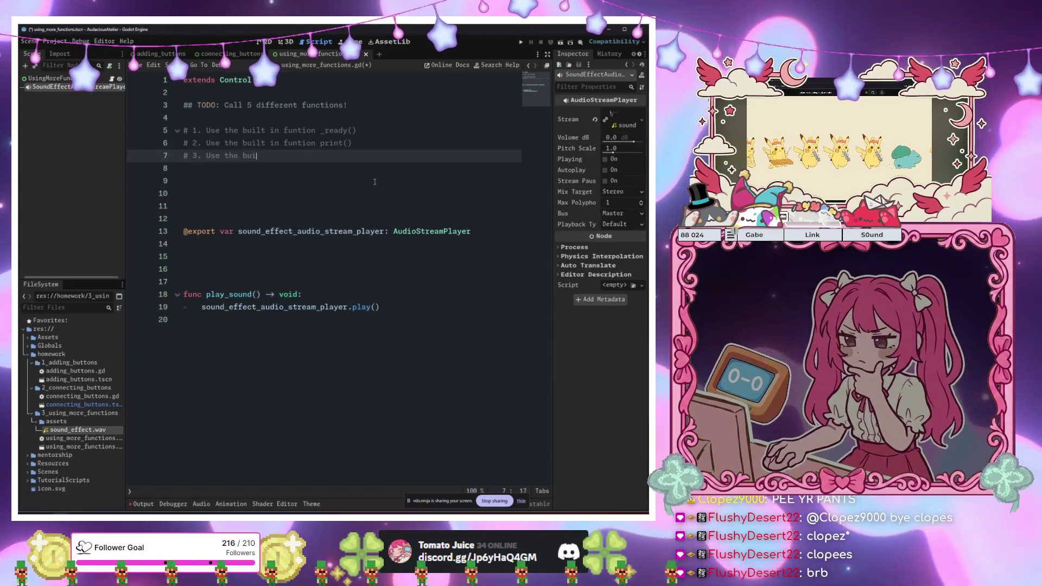
pyautogui.write('lt in fu')
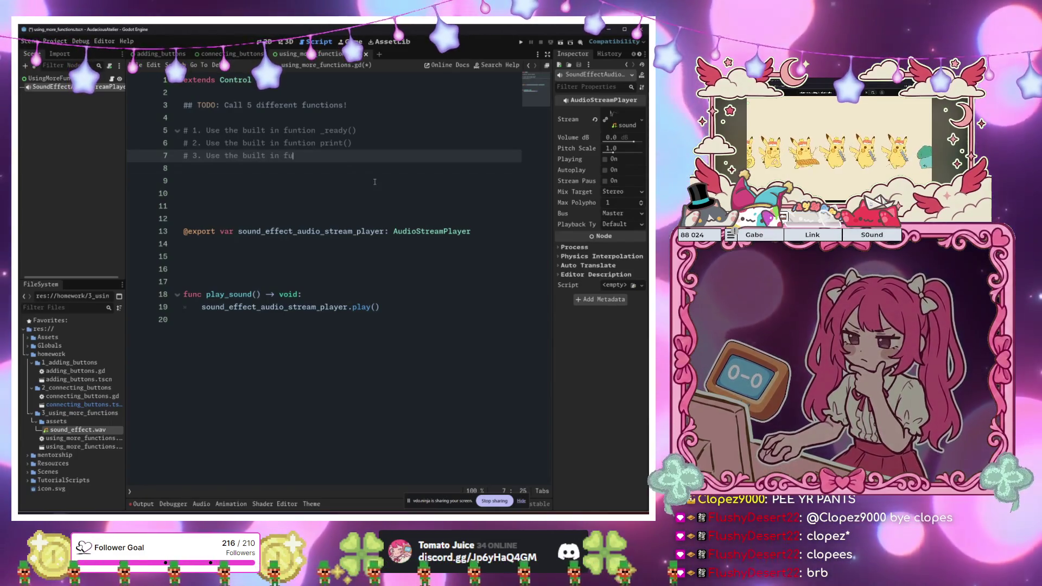
pyautogui.write('nction in')
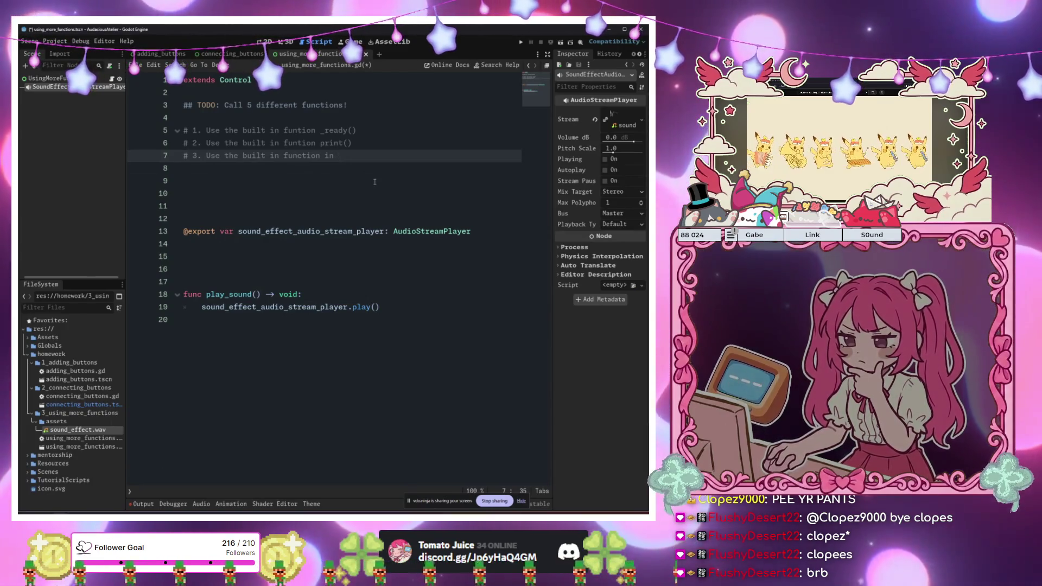
# Extend item 3 with 'from this node' and add a sound_effect_audio_stream_player comment below it
pyautogui.press('BackSpace')
pyautogui.press('BackSpace')
pyautogui.write('f')
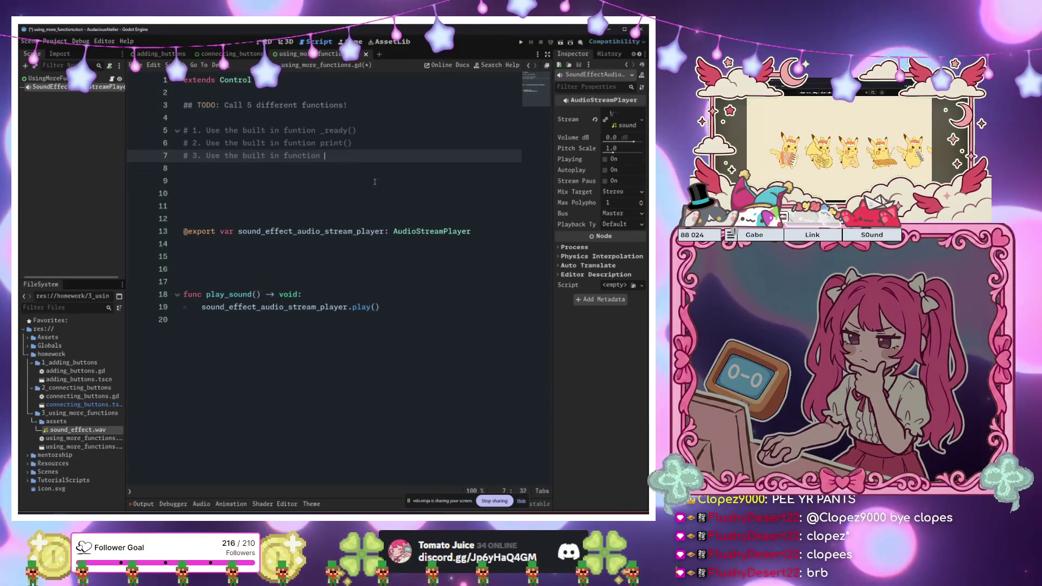
pyautogui.write('rom this node...')
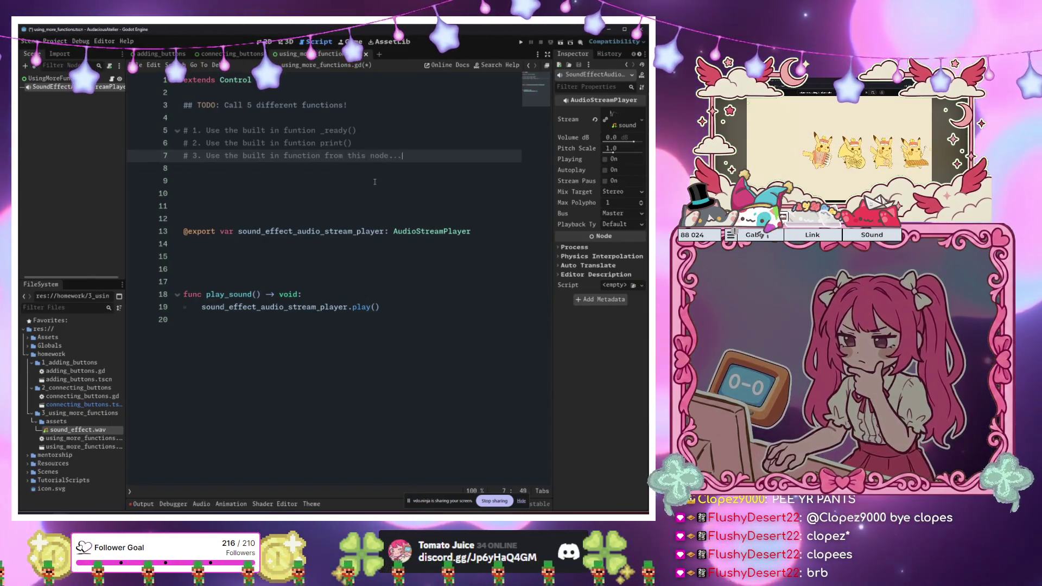
pyautogui.press('Return')
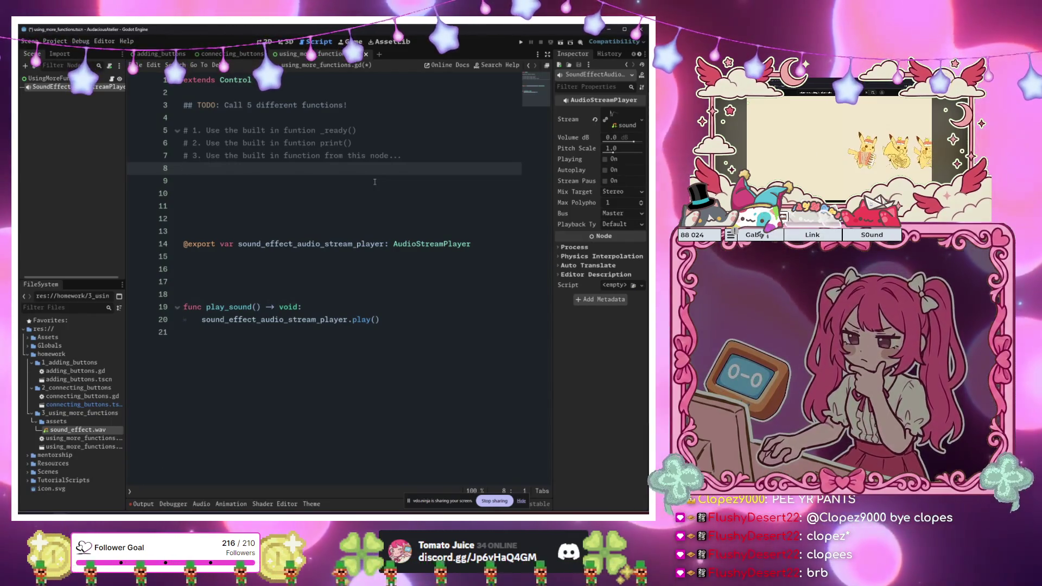
pyautogui.write('und')
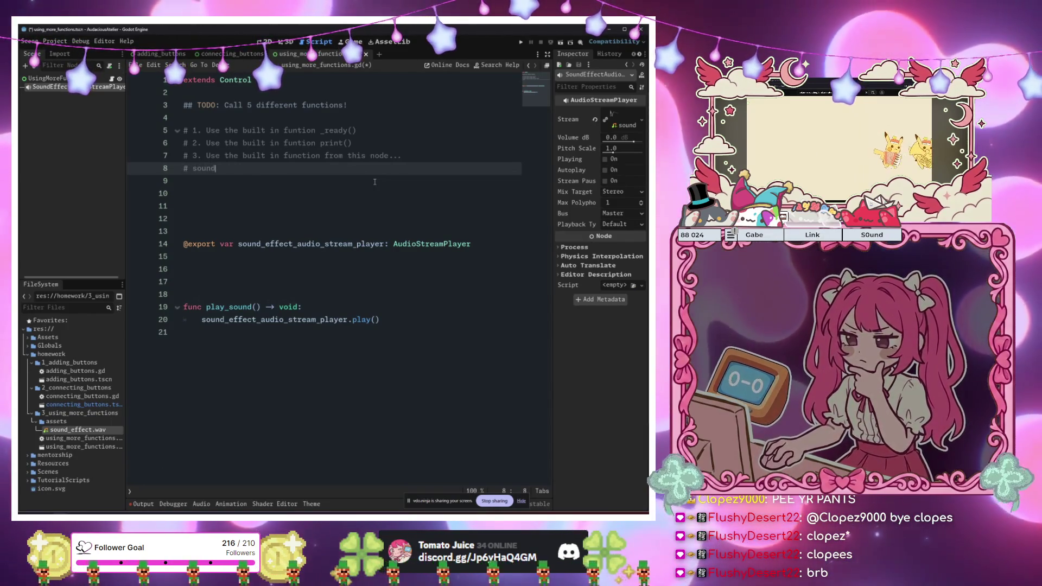
pyautogui.write('_')
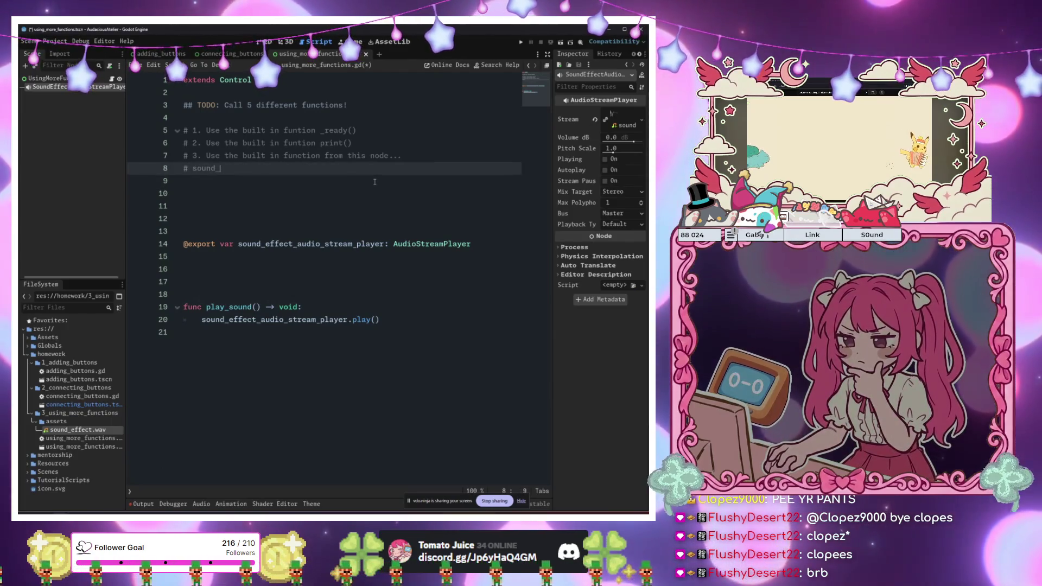
pyautogui.doubleClick(325, 244)
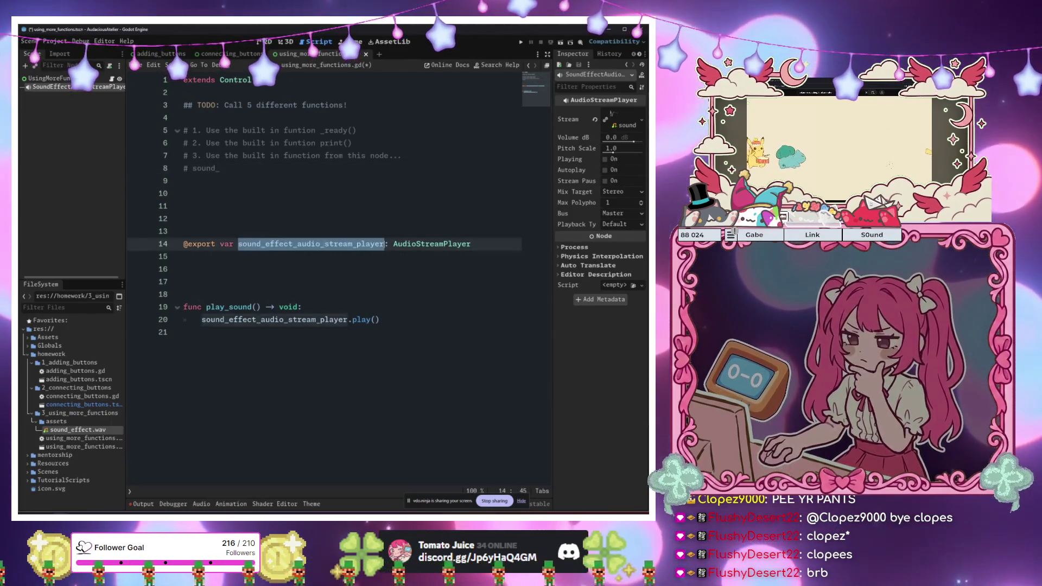
pyautogui.hotkey('ctrl', 'c')
pyautogui.click(367, 177)
pyautogui.press('Up')
pyautogui.hotkey('ctrl', 'shift', 'Left')
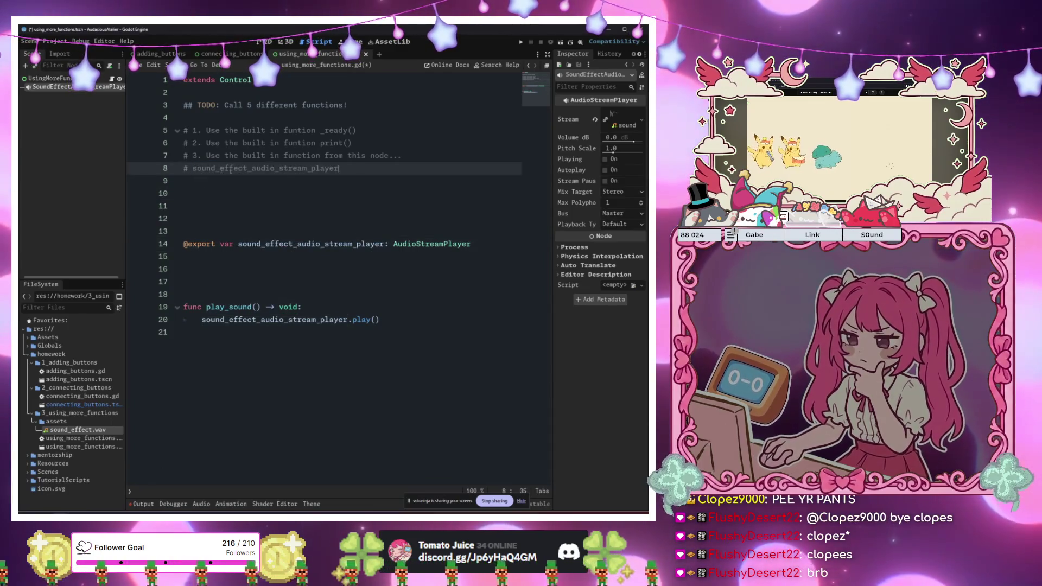
pyautogui.hotkey('ctrl', 'v')
# Insert 'play()' after 'function' in TODO item 3
pyautogui.click(356, 157)
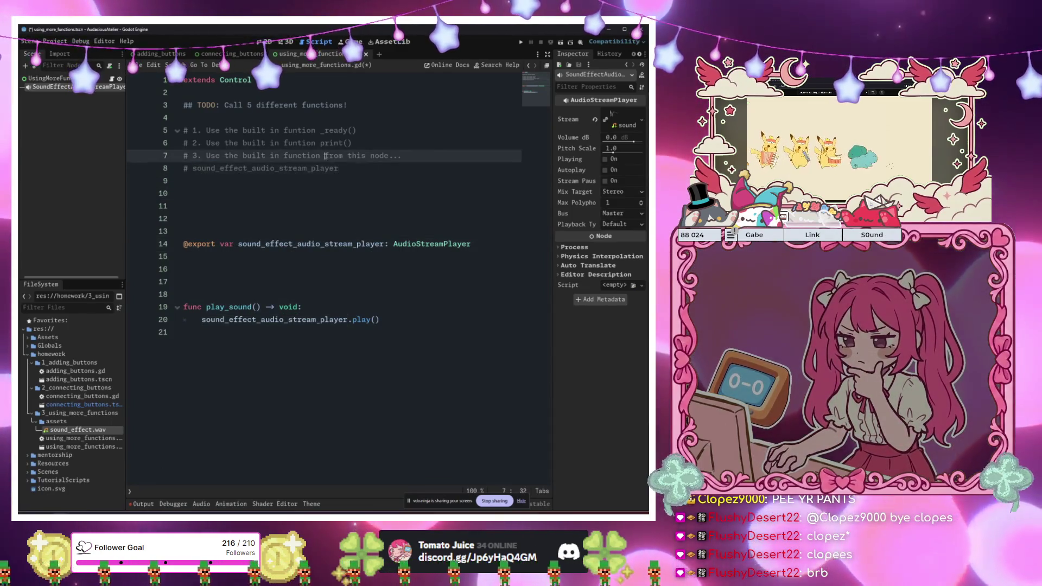
pyautogui.write('play ')
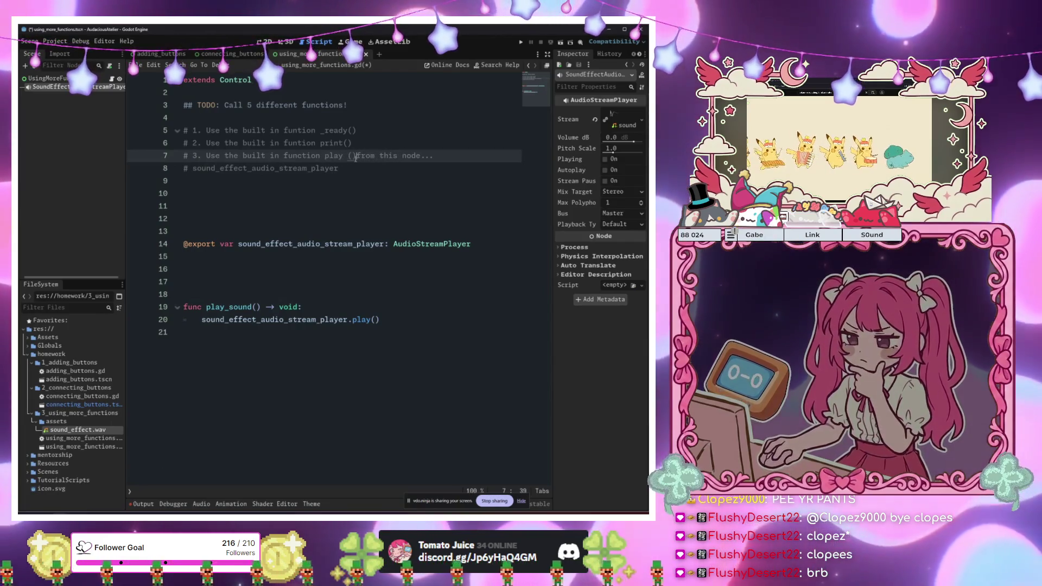
pyautogui.write('()')
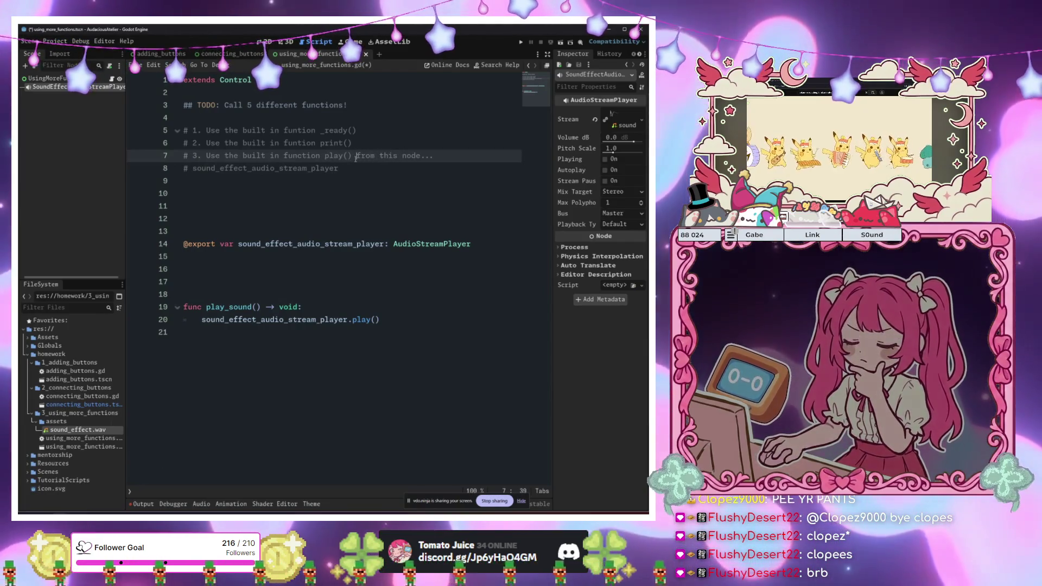
pyautogui.click(363, 164)
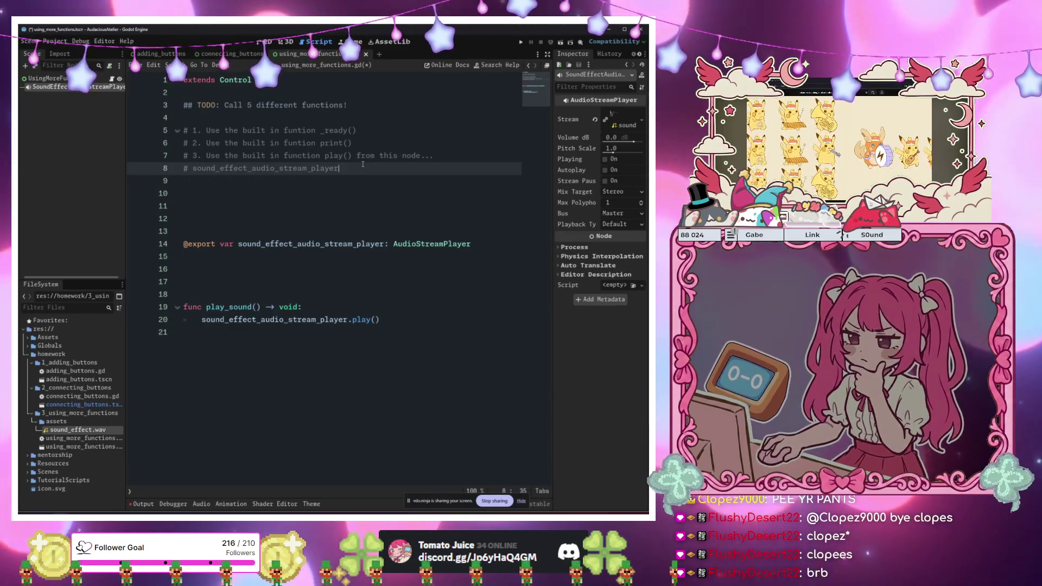
pyautogui.click(356, 143)
# Insert blank lines after TODO items 1 and 2 to space out the numbered comments
pyautogui.press('Return')
pyautogui.click(359, 130)
pyautogui.press('Return')
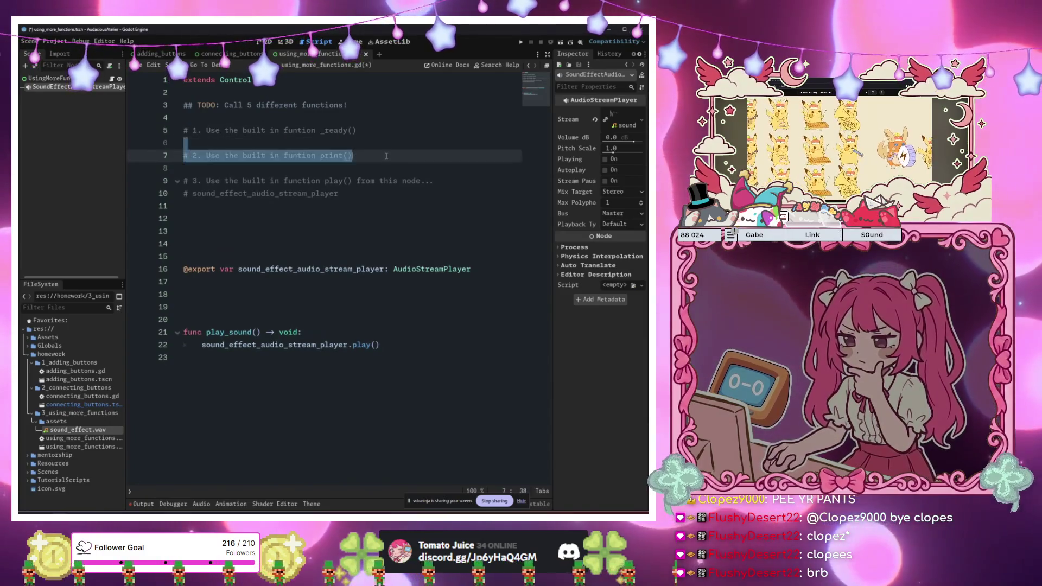
pyautogui.moveTo(380, 169); pyautogui.dragTo(394, 184)
pyautogui.click(395, 193)
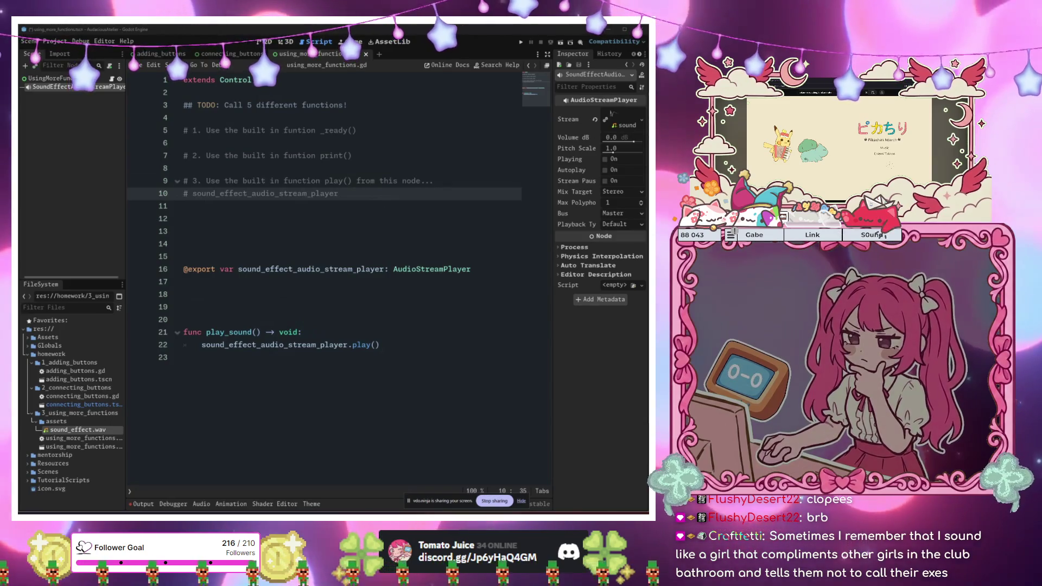
pyautogui.click(184, 205)
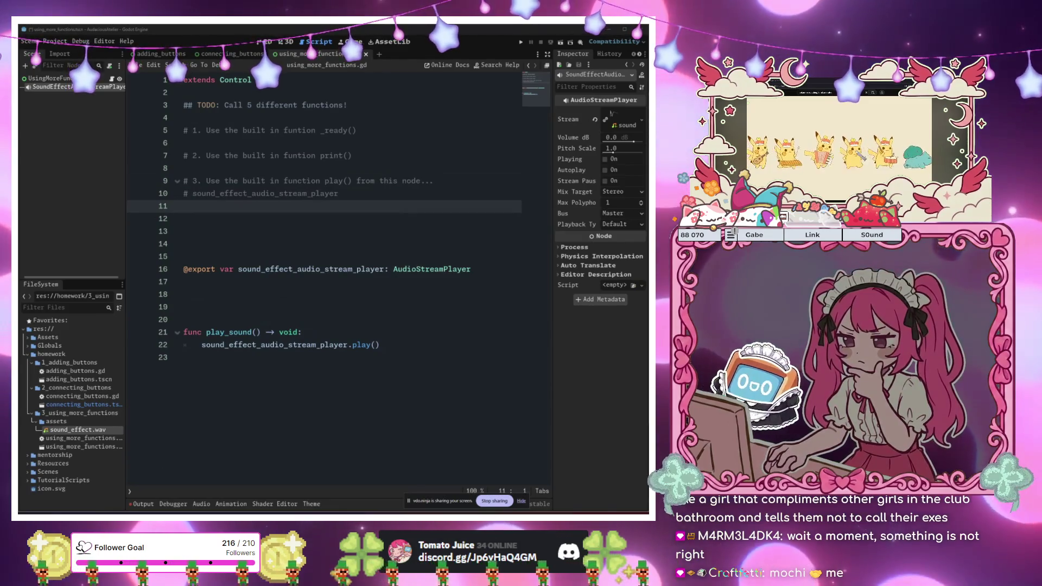
pyautogui.click(325, 332)
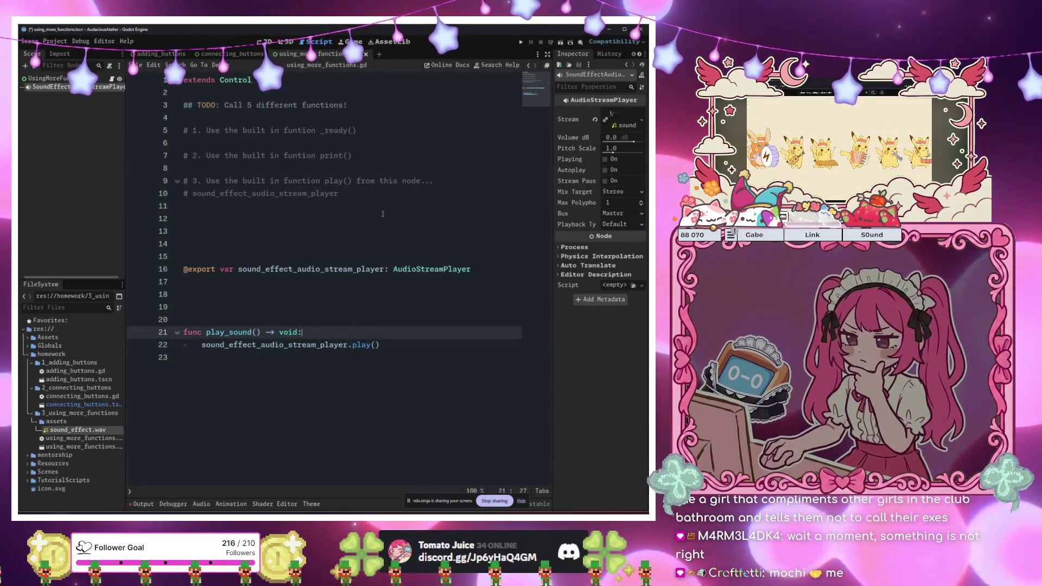
# Add an empty '#' comment on line 12
pyautogui.click(380, 180)
pyautogui.click(386, 219)
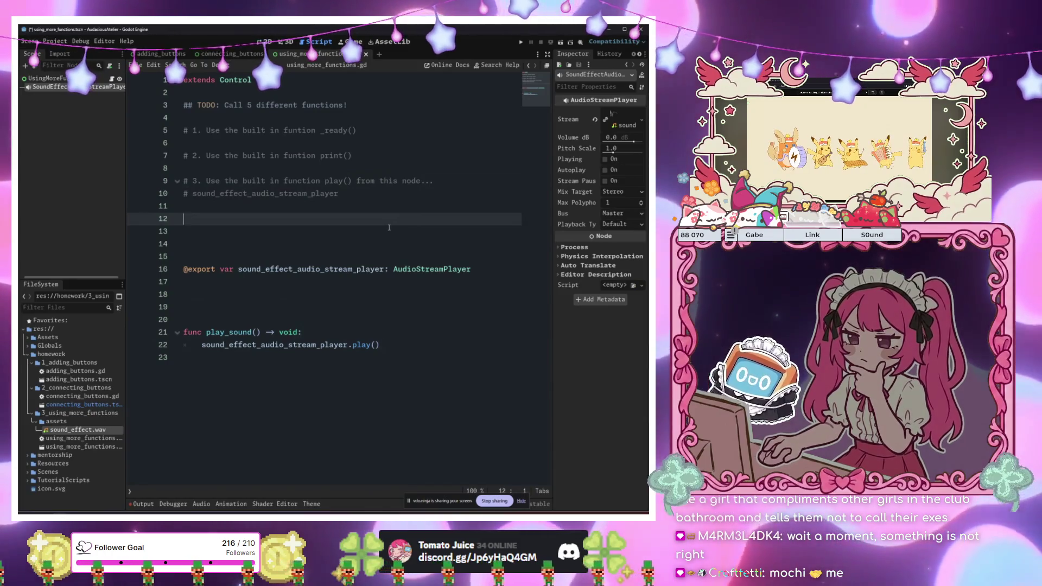
pyautogui.write('#')
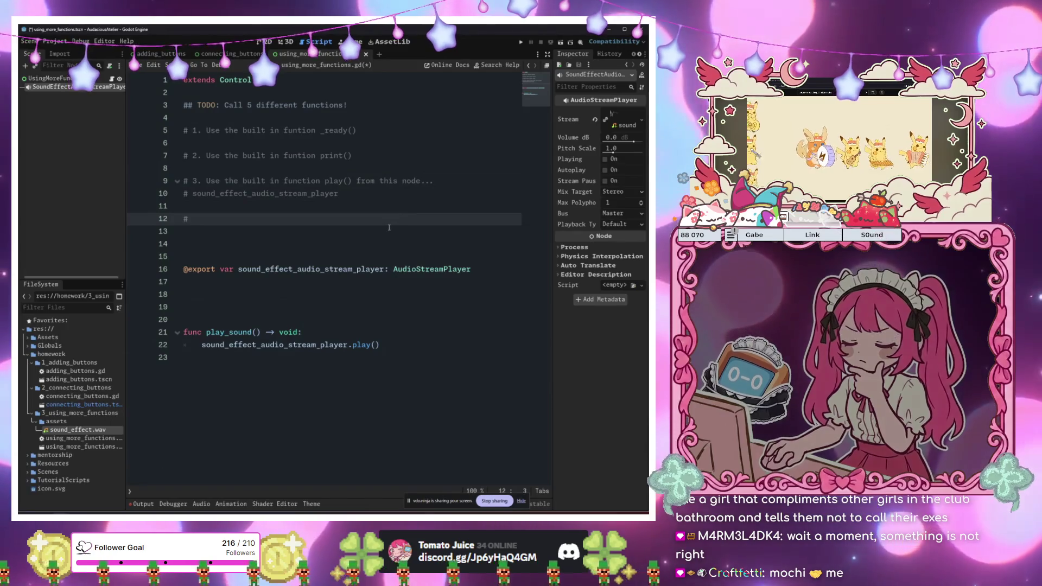
# Review the Homework Completed and Missing Button message markup in the adding_buttons script
pyautogui.click(160, 55)
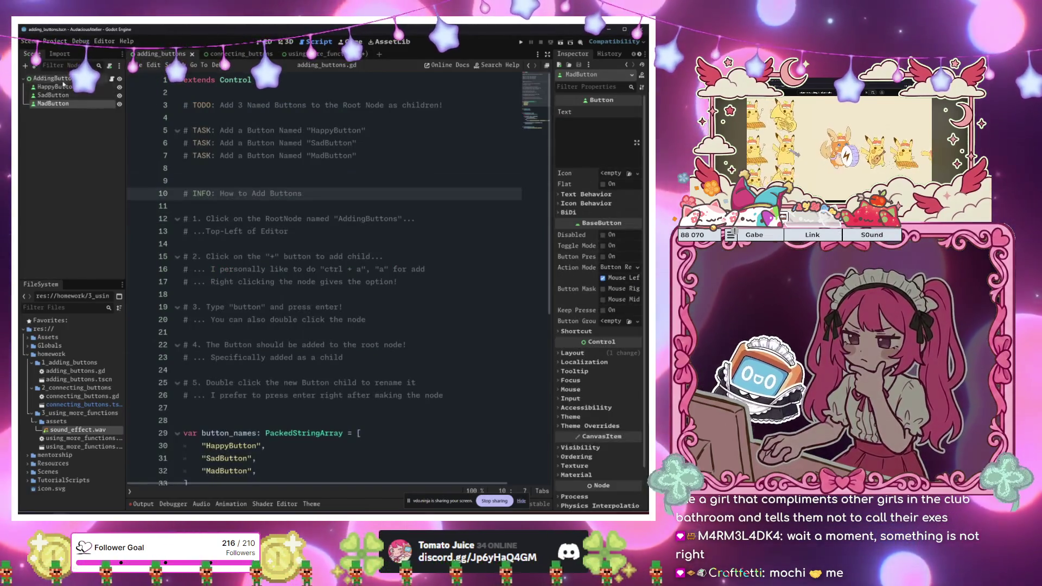
pyautogui.click(57, 103)
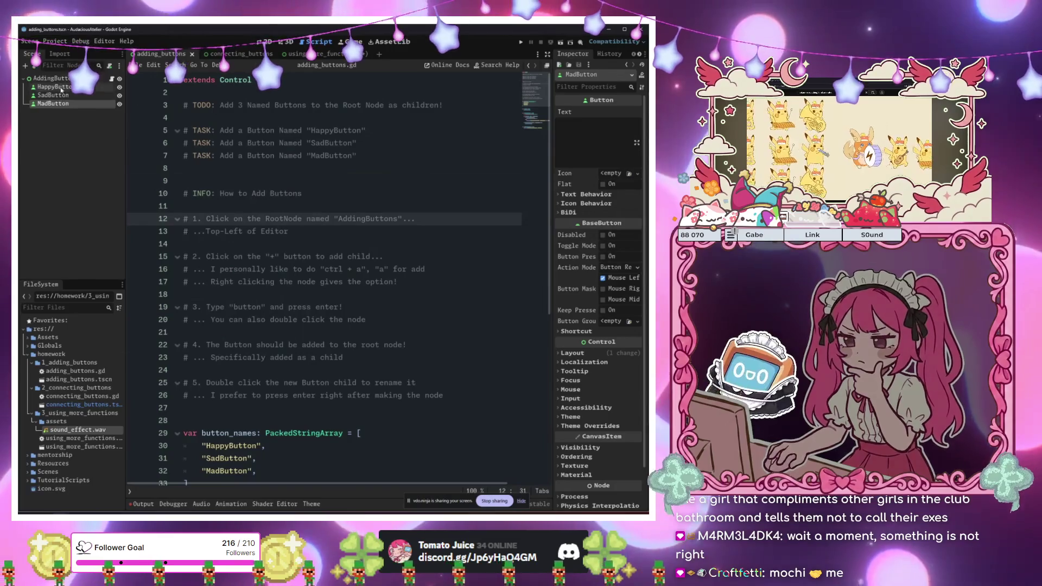
pyautogui.scroll(-8, 325, 325)
pyautogui.moveTo(283, 461); pyautogui.dragTo(438, 461)
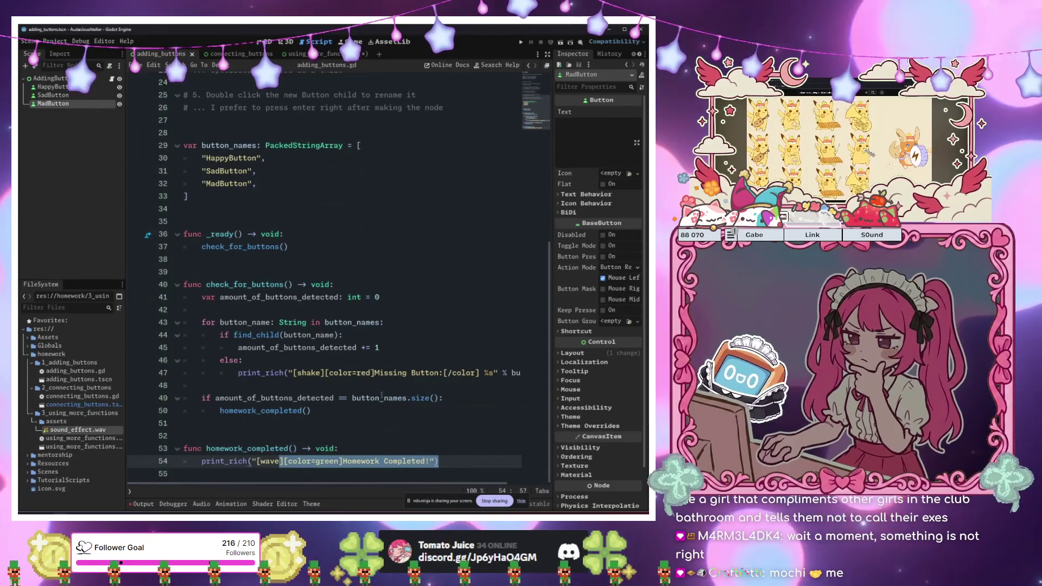
pyautogui.moveTo(320, 372); pyautogui.dragTo(440, 373)
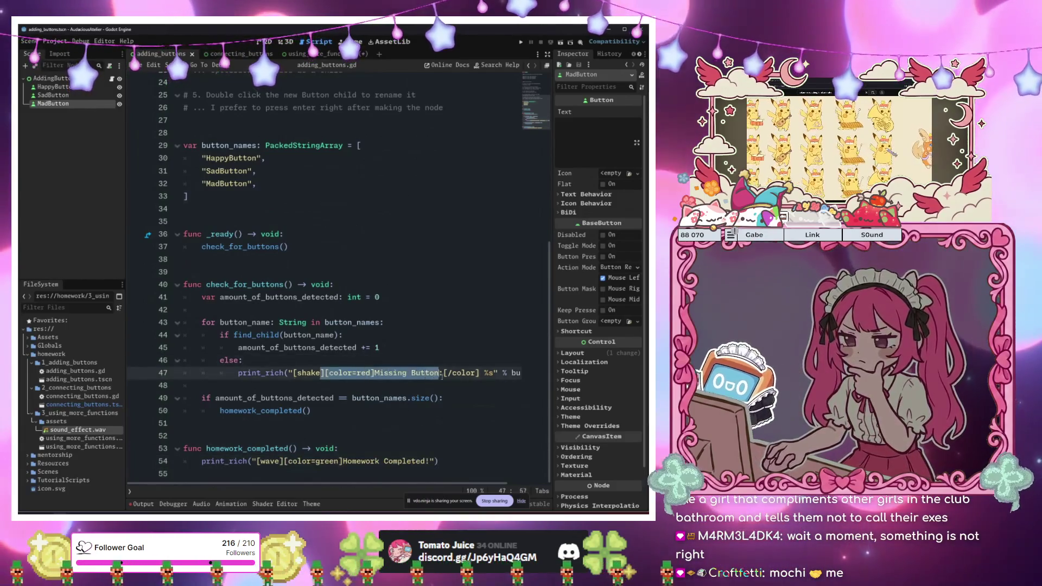
pyautogui.click(366, 461)
pyautogui.scroll(8, 271, 272)
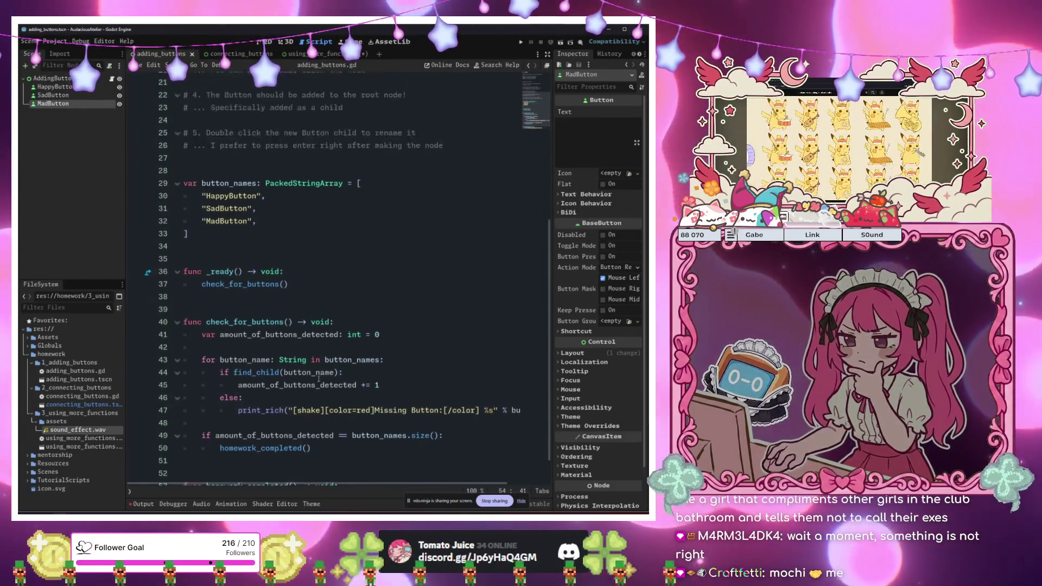
# Inspect the connecting_buttons scene in 2D, selecting the Mozzerella, Swiss and Colby amount labels
pyautogui.click(236, 56)
pyautogui.scroll(-9, 334, 213)
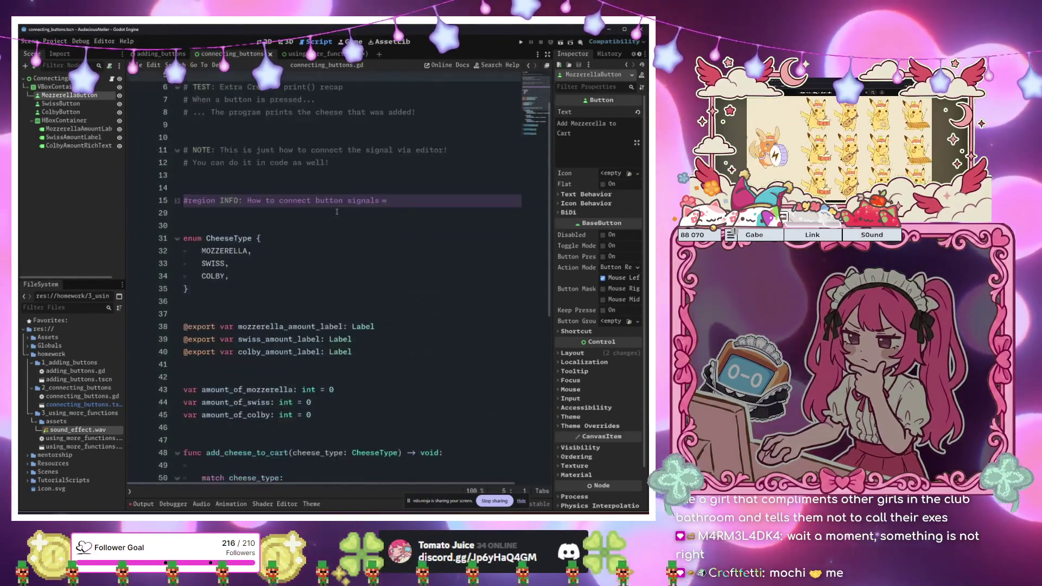
pyautogui.scroll(5, 326, 214)
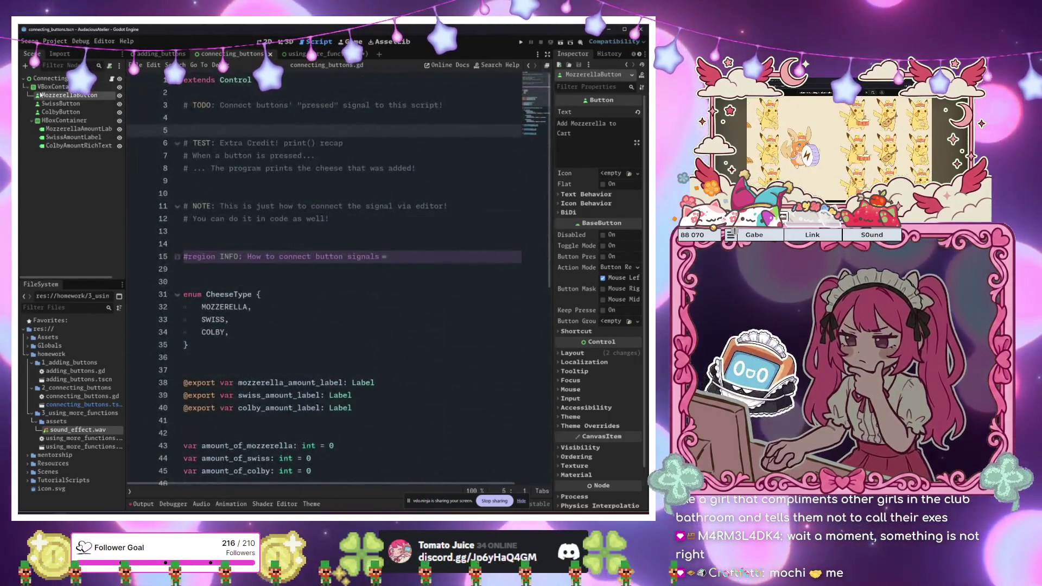
pyautogui.click(267, 42)
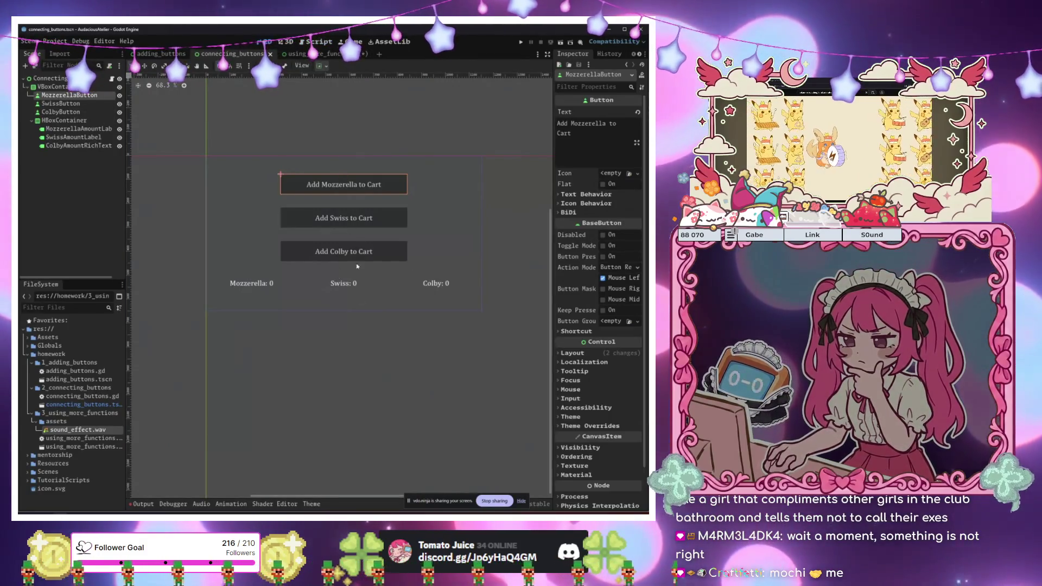
pyautogui.click(258, 286)
pyautogui.click(344, 282)
pyautogui.click(436, 283)
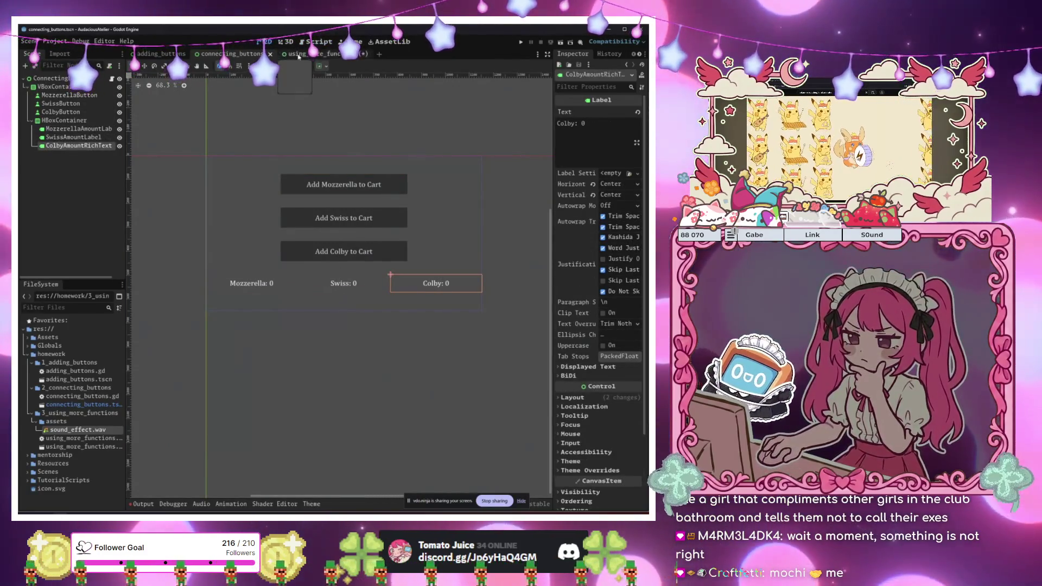
# Return to using_more_functions and open its script from the UsingMoreFunctions root node
pyautogui.click(298, 54)
pyautogui.click(82, 79)
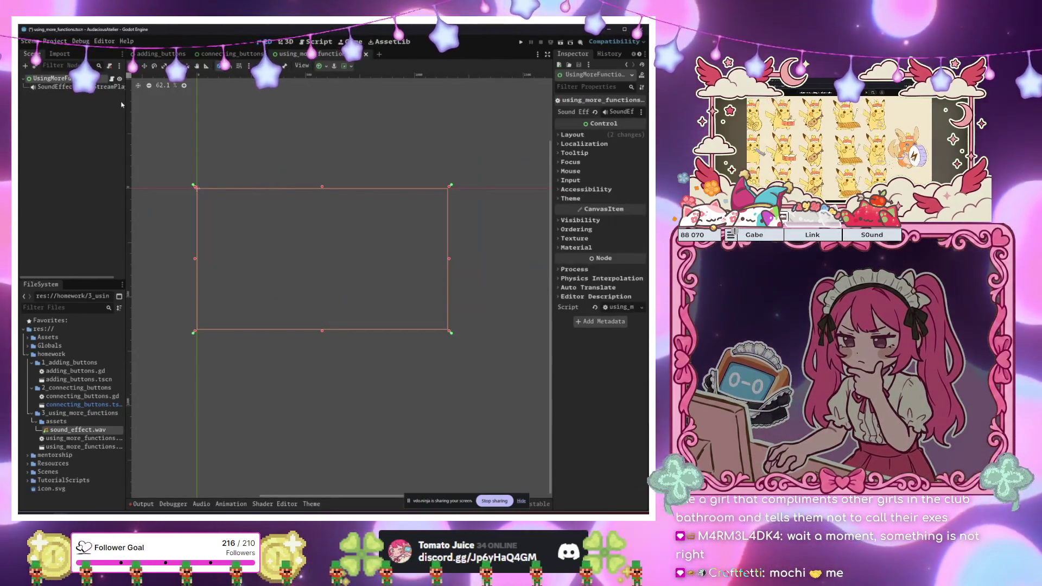
pyautogui.click(112, 79)
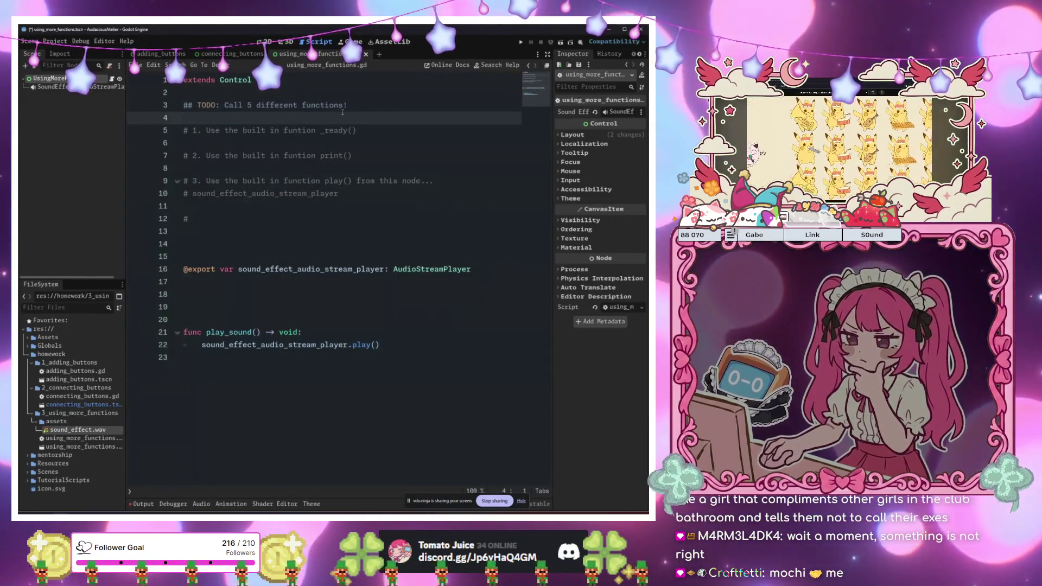
pyautogui.press('Up')
pyautogui.press('Up')
pyautogui.press('Return')
pyautogui.press('Return')
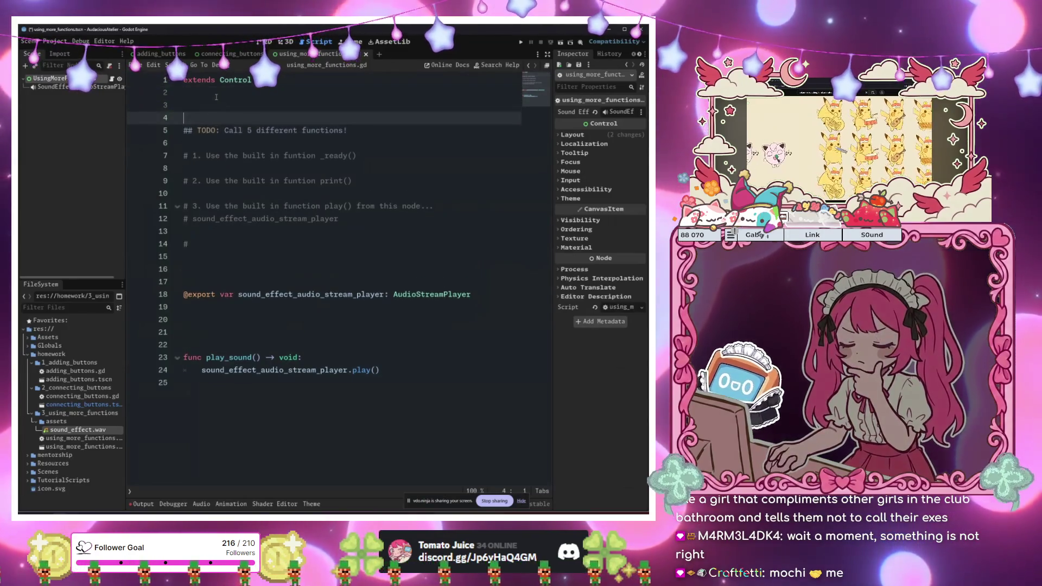
pyautogui.press('Up')
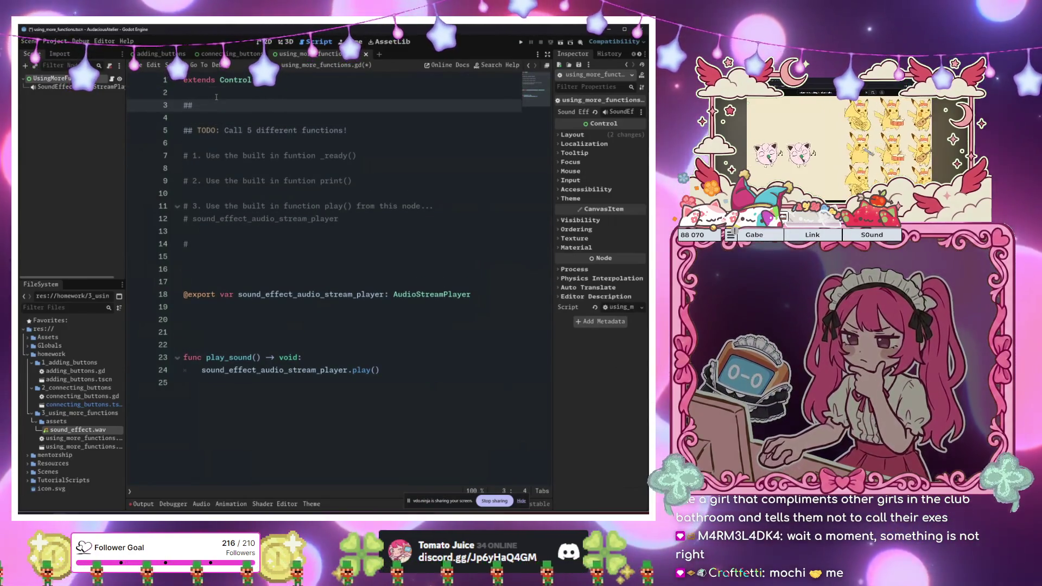
pyautogui.write('ALERT:')
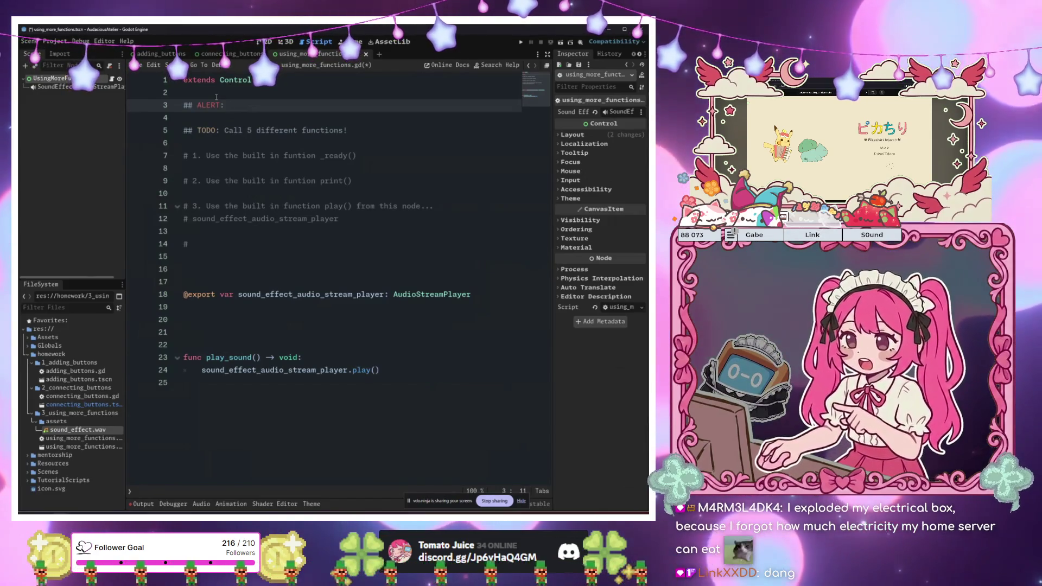
pyautogui.press('Up')
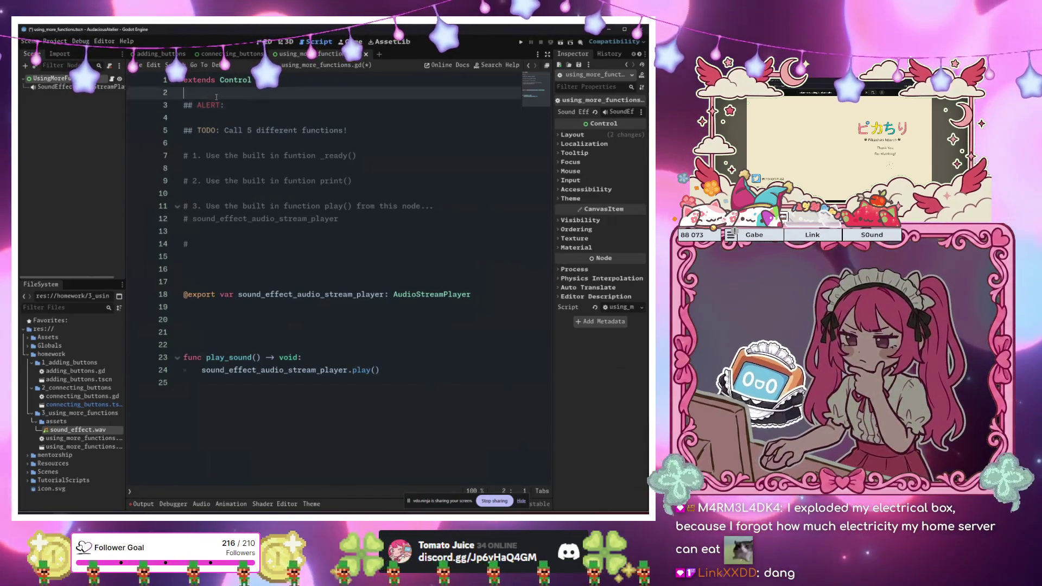
pyautogui.press('Return')
pyautogui.press('Down')
pyautogui.press('Down')
pyautogui.press('Return')
pyautogui.press('Up')
pyautogui.press('Up')
pyautogui.press('End')
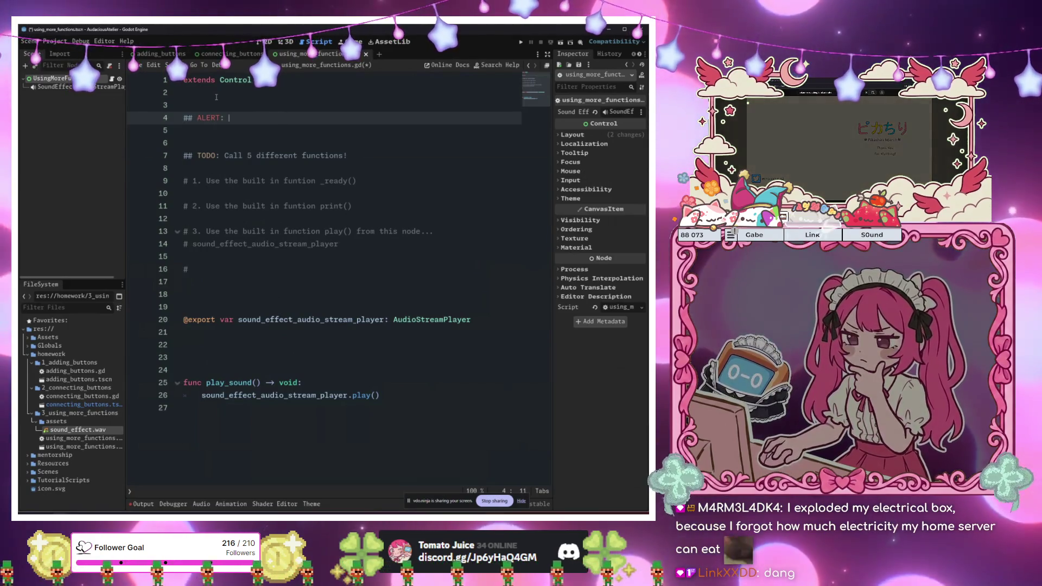
pyautogui.write('Test')
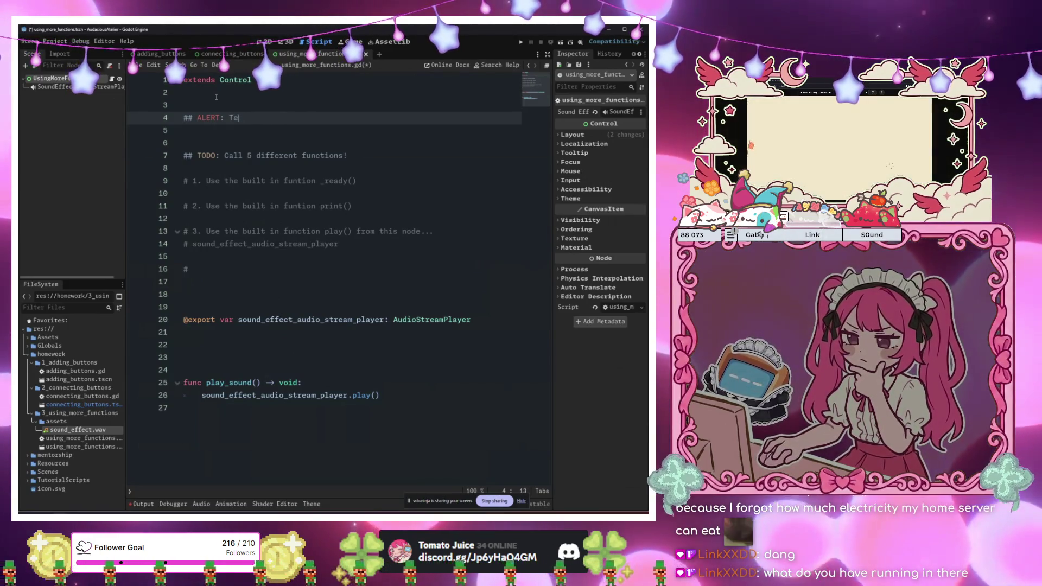
pyautogui.press('BackSpace')
pyautogui.press('BackSpace')
pyautogui.press('BackSpace')
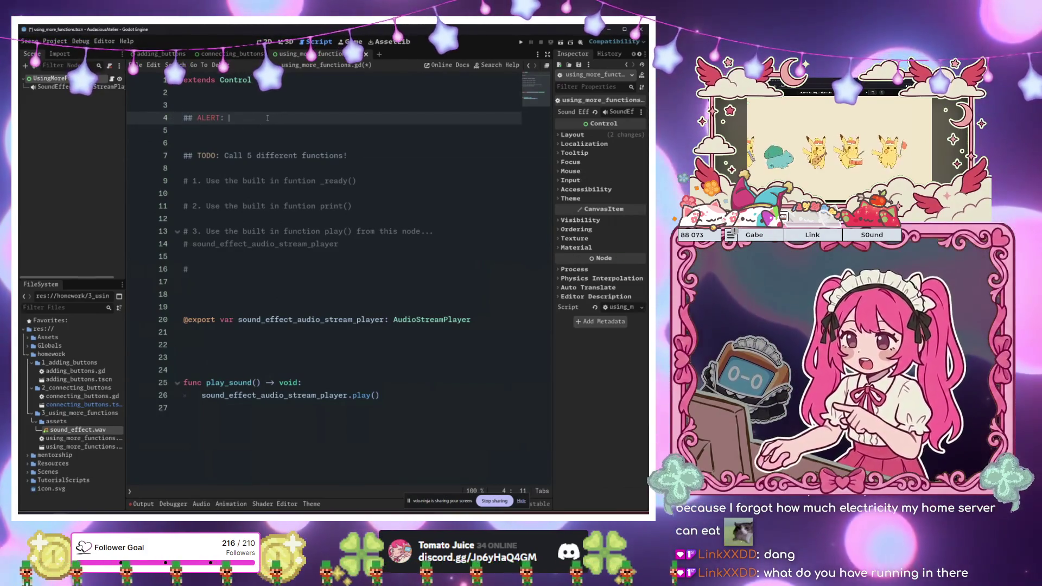
pyautogui.write('R')
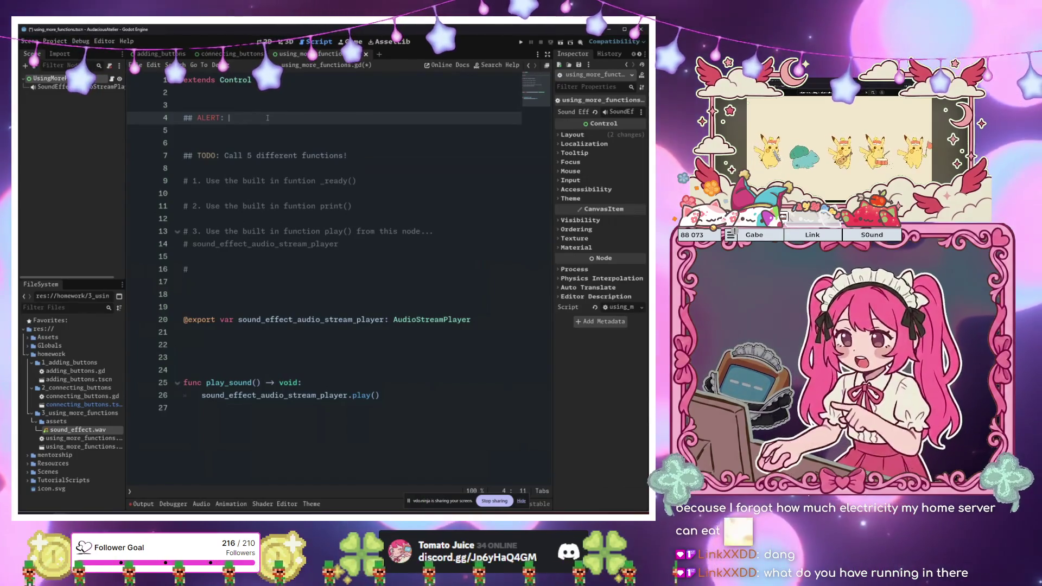
pyautogui.press('BackSpace')
pyautogui.write('TEST')
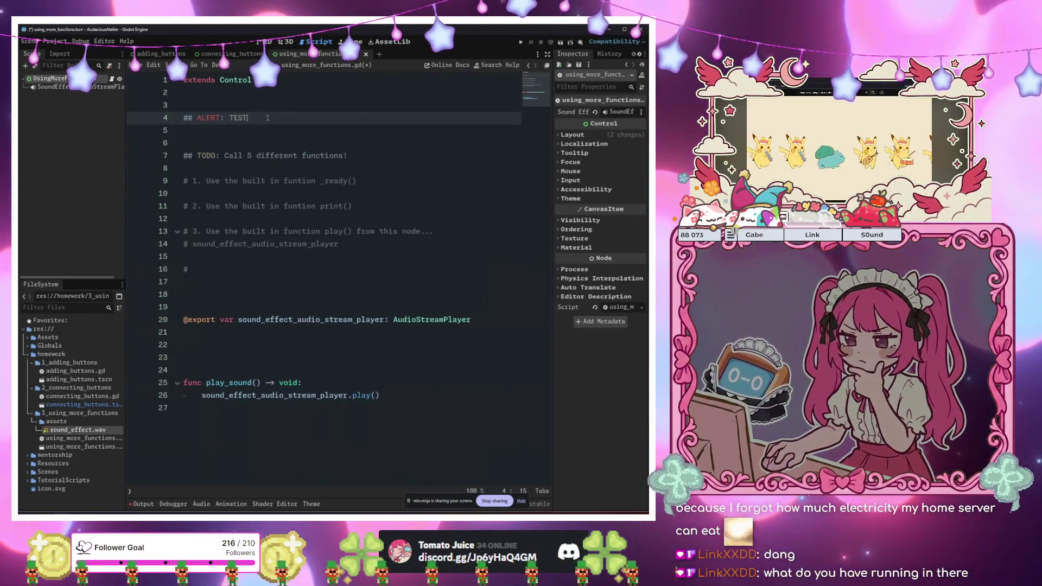
pyautogui.press('BackSpace')
pyautogui.press('BackSpace')
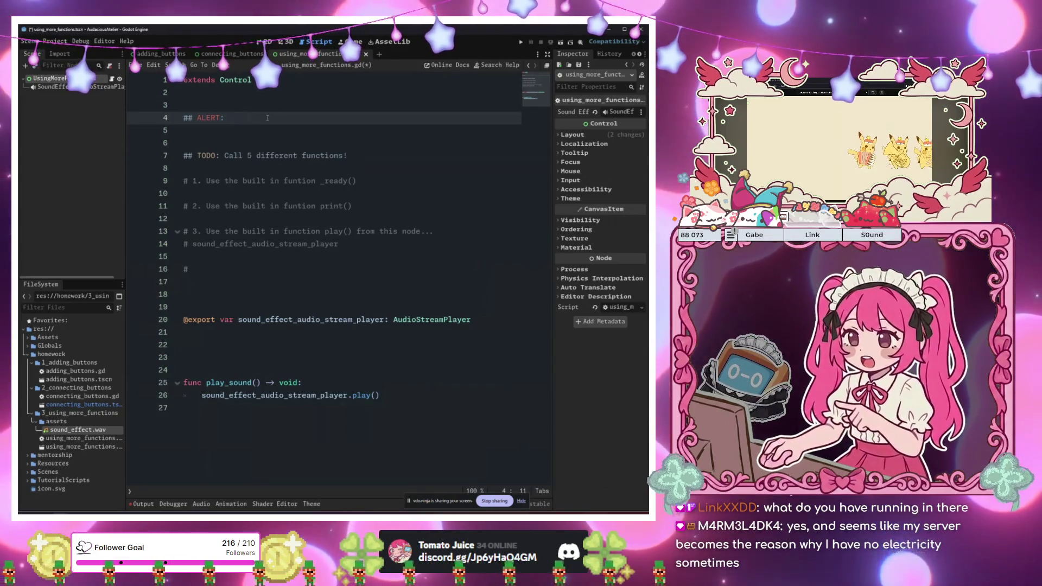
# Write '# 4. Use a custom function' on the empty comment at line 16
pyautogui.click(293, 231)
pyautogui.click(300, 269)
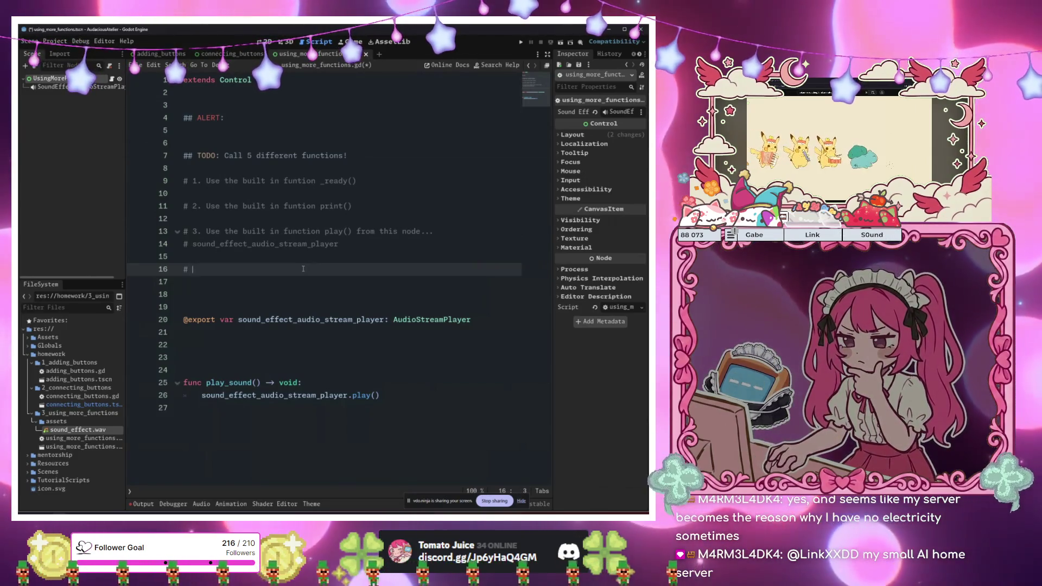
pyautogui.write('2')
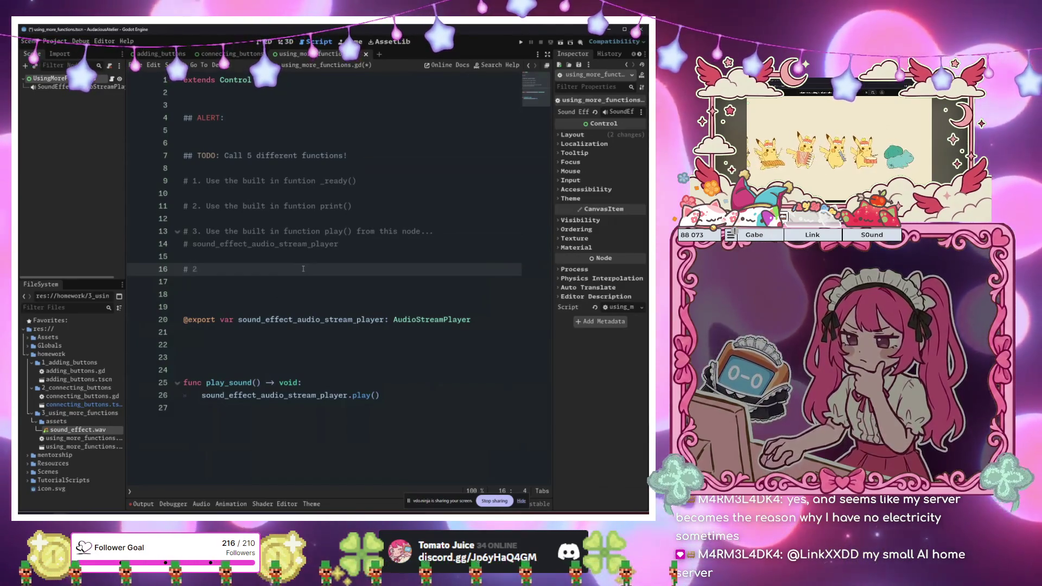
pyautogui.press('BackSpace')
pyautogui.write('4. ')
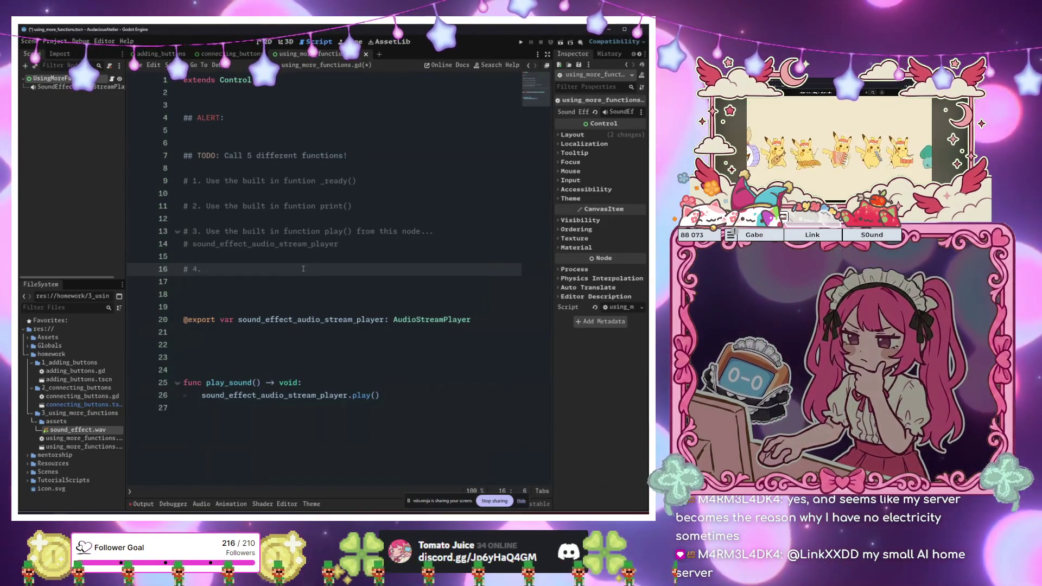
pyautogui.write('Use a')
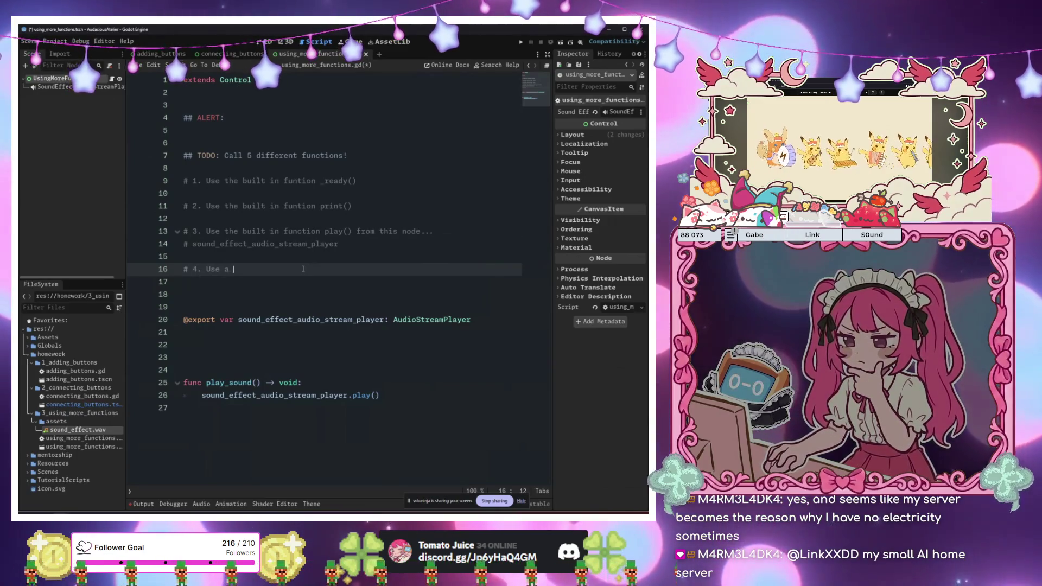
pyautogui.press('BackSpace')
pyautogui.press('BackSpace')
pyautogui.press('BackSpace')
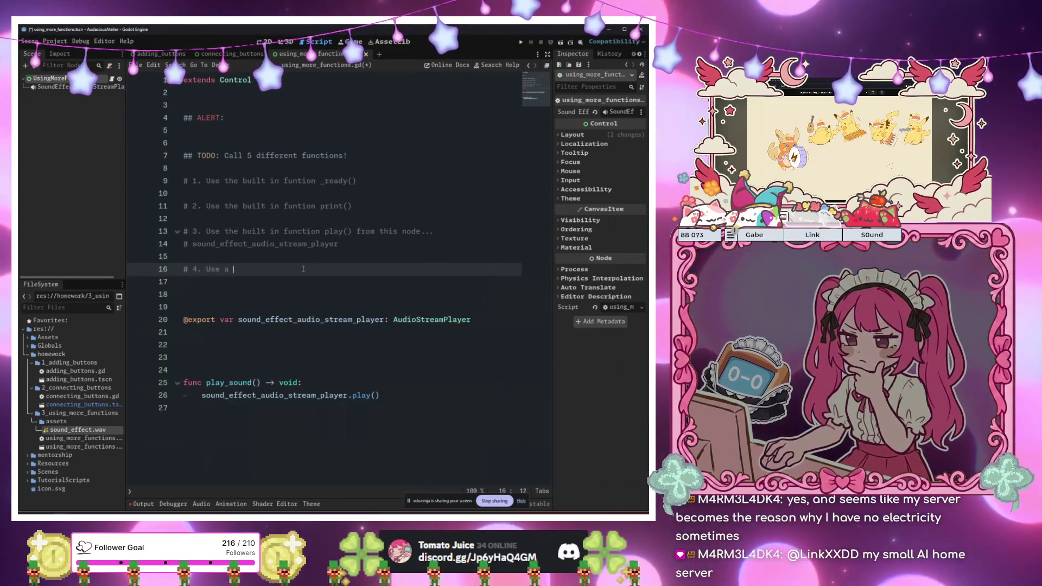
pyautogui.write('custom ')
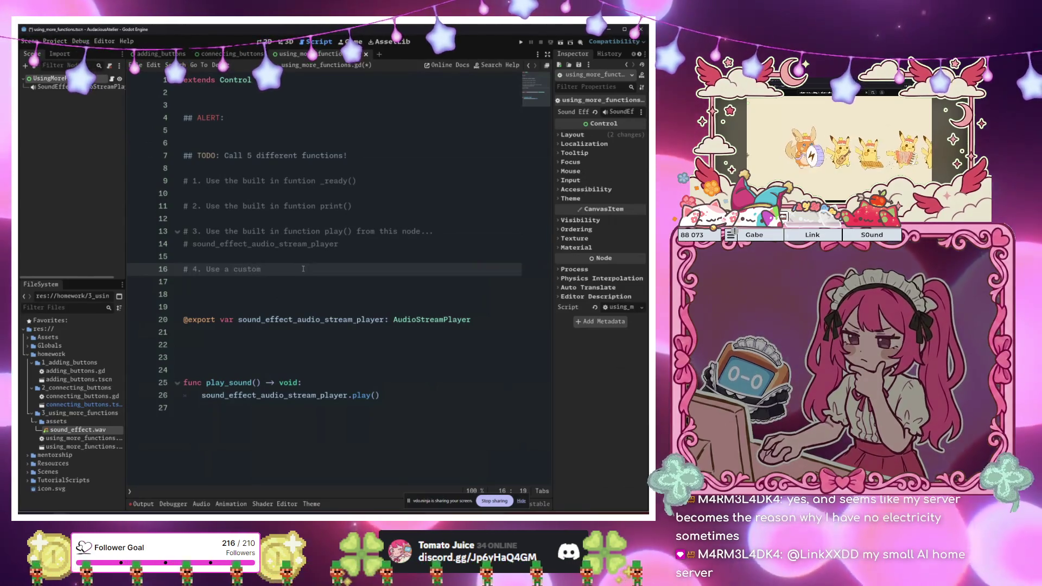
pyautogui.write('function')
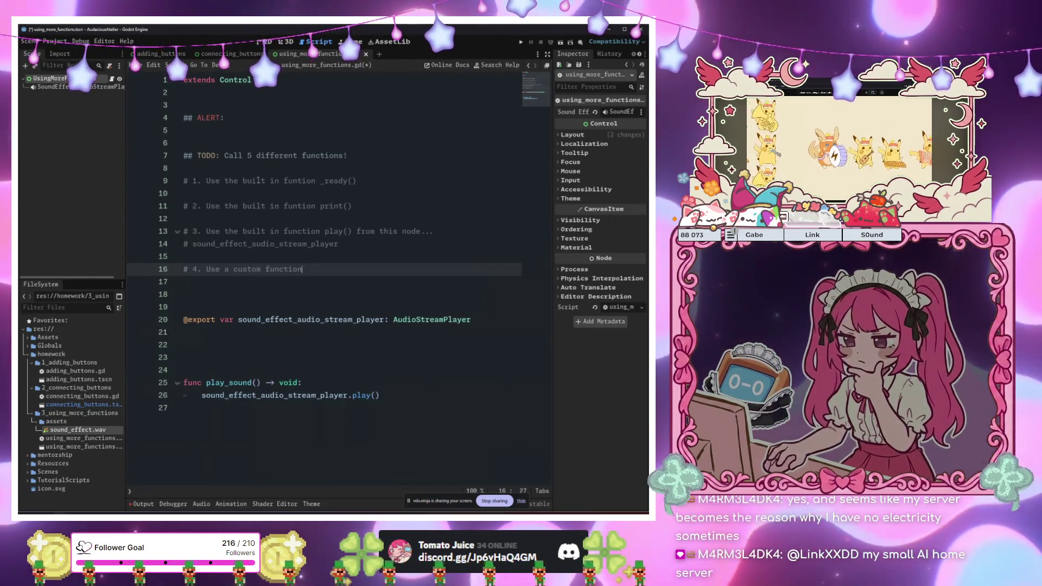
pyautogui.click(254, 118)
# Make the line 4 ALERT comment read 'Boss Level ( Less Hand Holding )' and save
pyautogui.write('L')
pyautogui.hotkey('ctrl', 's')
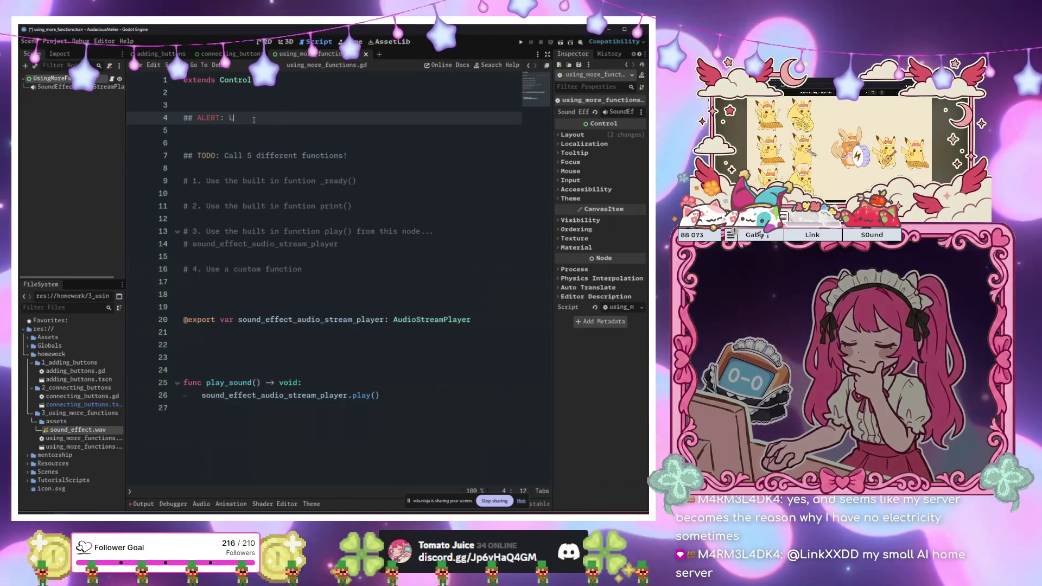
pyautogui.write('ess Hand H')
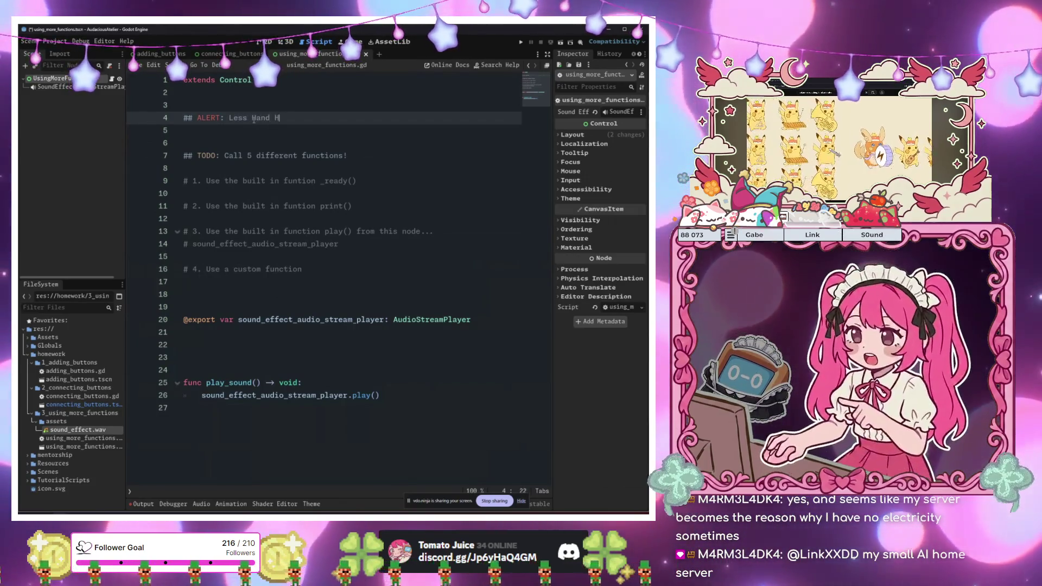
pyautogui.write('olding')
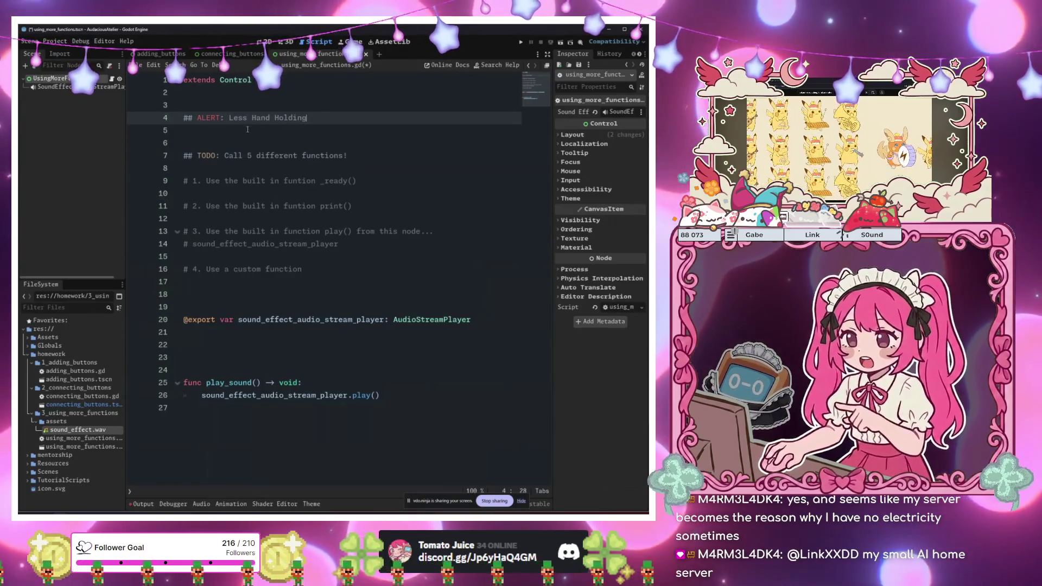
pyautogui.press('Down')
pyautogui.press('Down')
pyautogui.press('Down')
pyautogui.moveTo(307, 117)
pyautogui.mouseDown()
pyautogui.moveTo(260, 106)
pyautogui.moveTo(229, 116)
pyautogui.mouseUp()
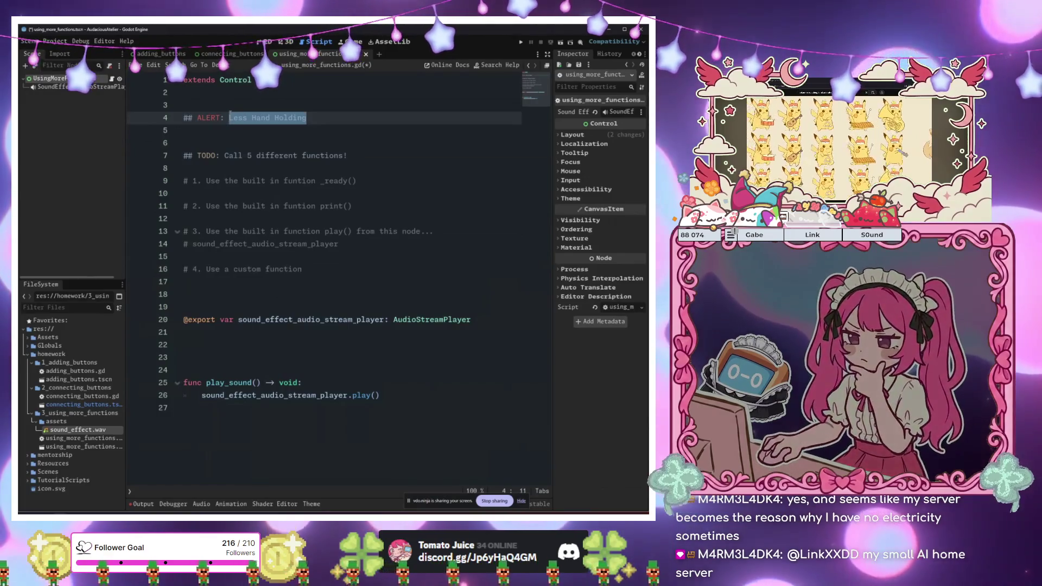
pyautogui.click(229, 115)
pyautogui.write('Boss')
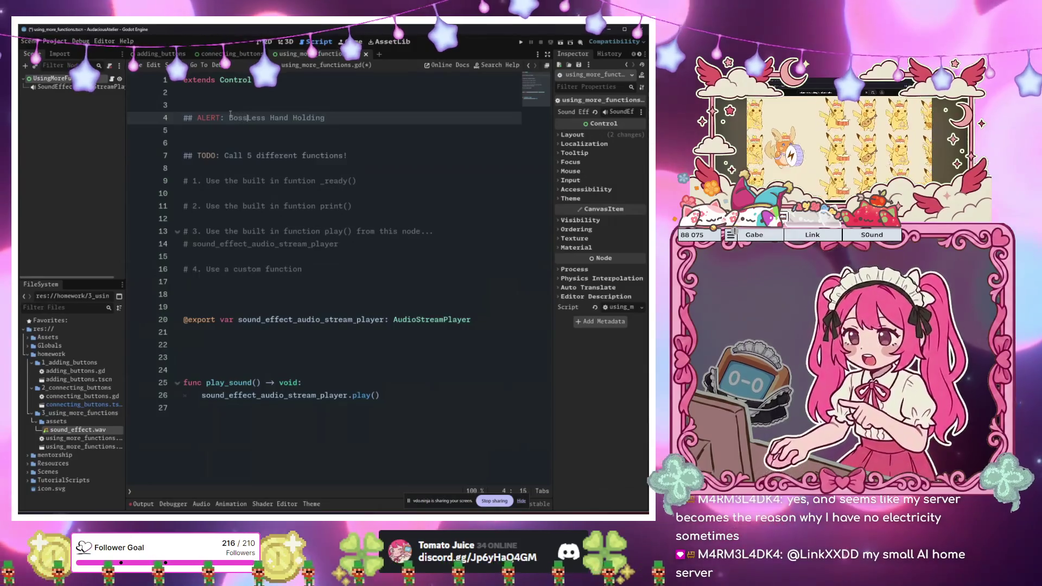
pyautogui.write('e')
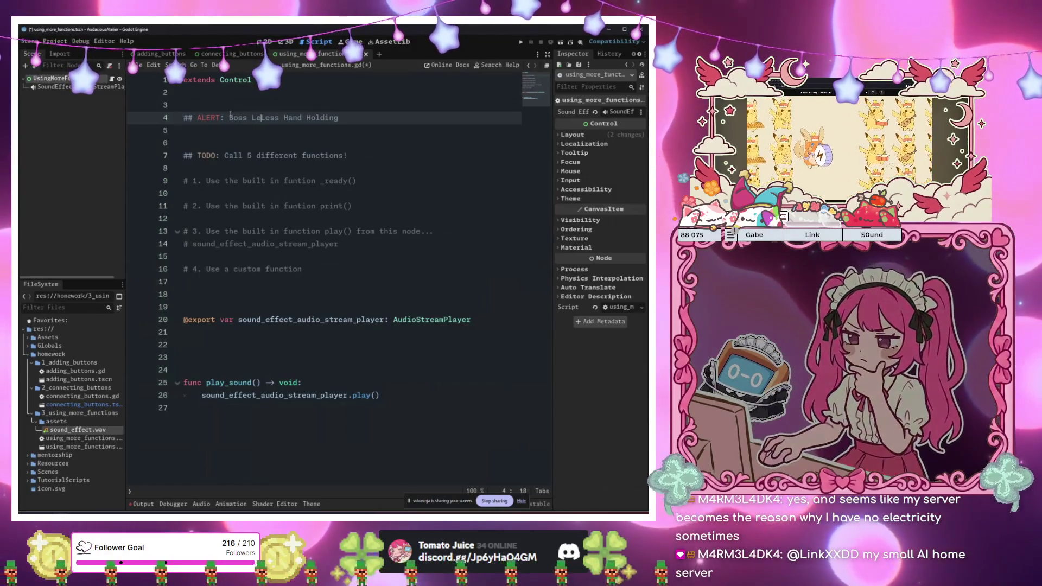
pyautogui.write('l (')
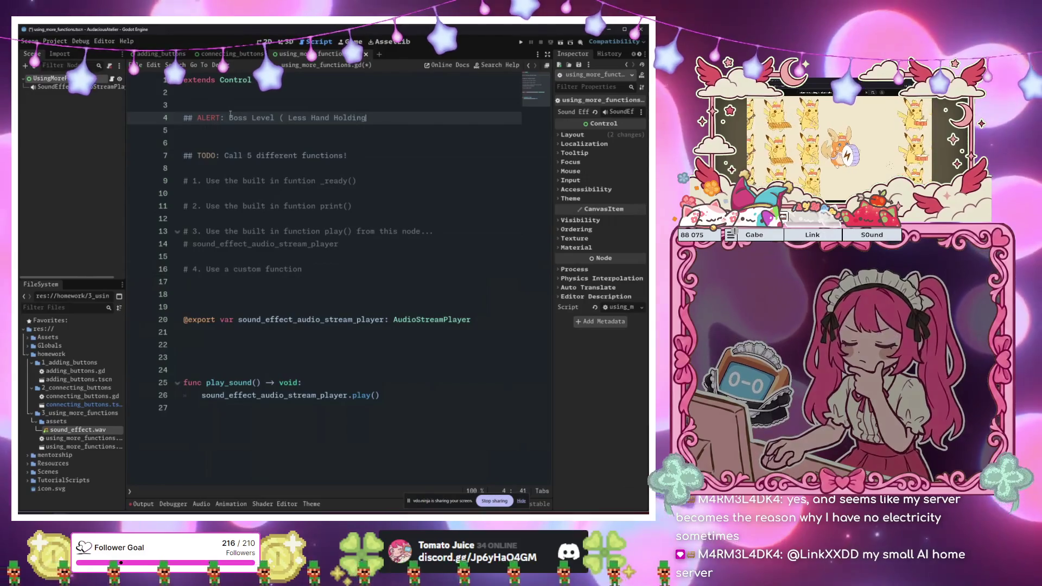
pyautogui.write(' )')
# Move through the TODO comments to the end of item 2
pyautogui.click(354, 218)
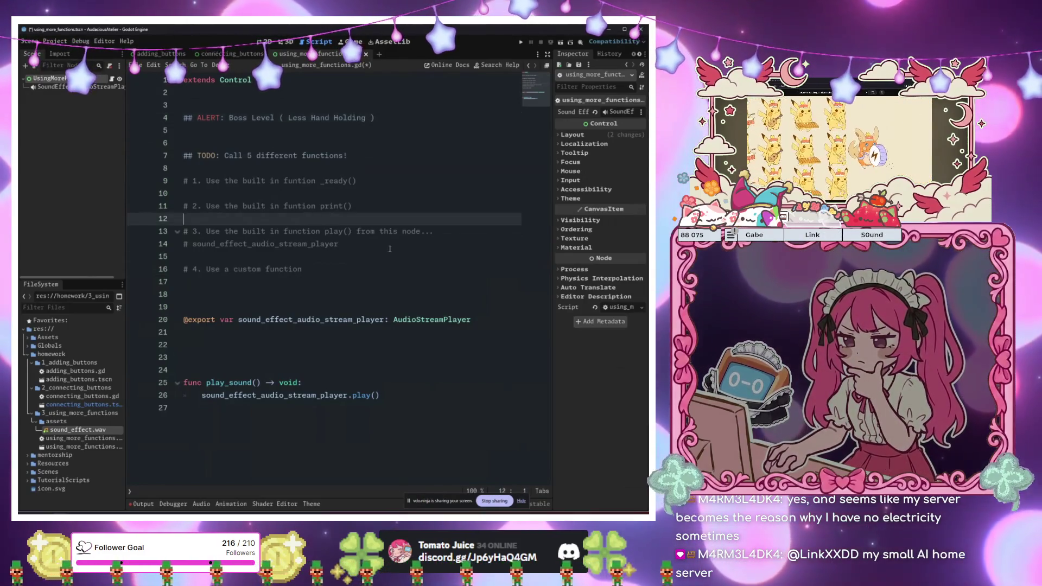
pyautogui.click(390, 248)
pyautogui.click(390, 233)
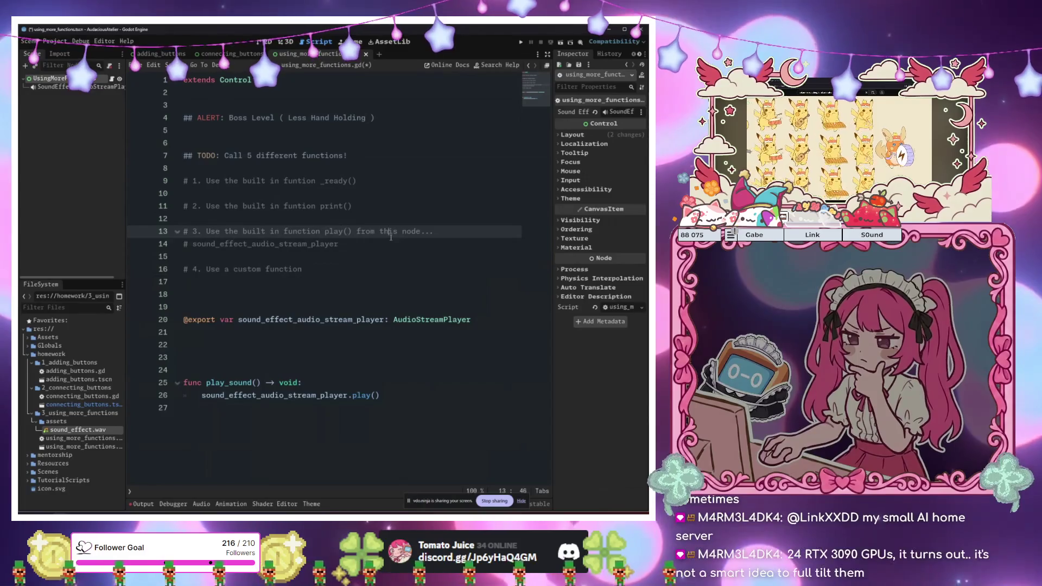
pyautogui.click(404, 209)
pyautogui.write('und')
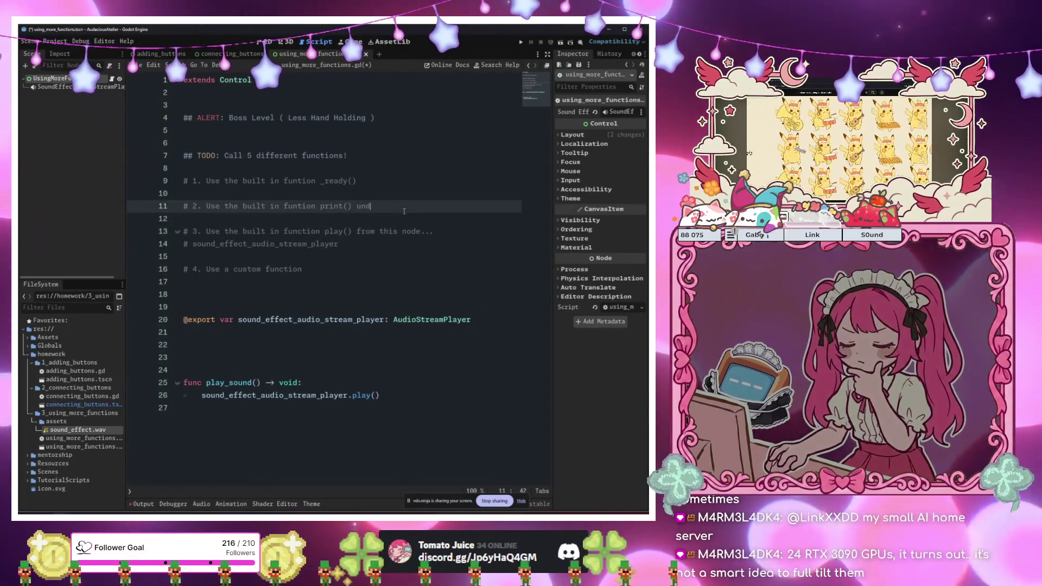
# Finish TODO item 2 with 'under ready()' and set the script editor zoom to 125%
pyautogui.write('er ready')
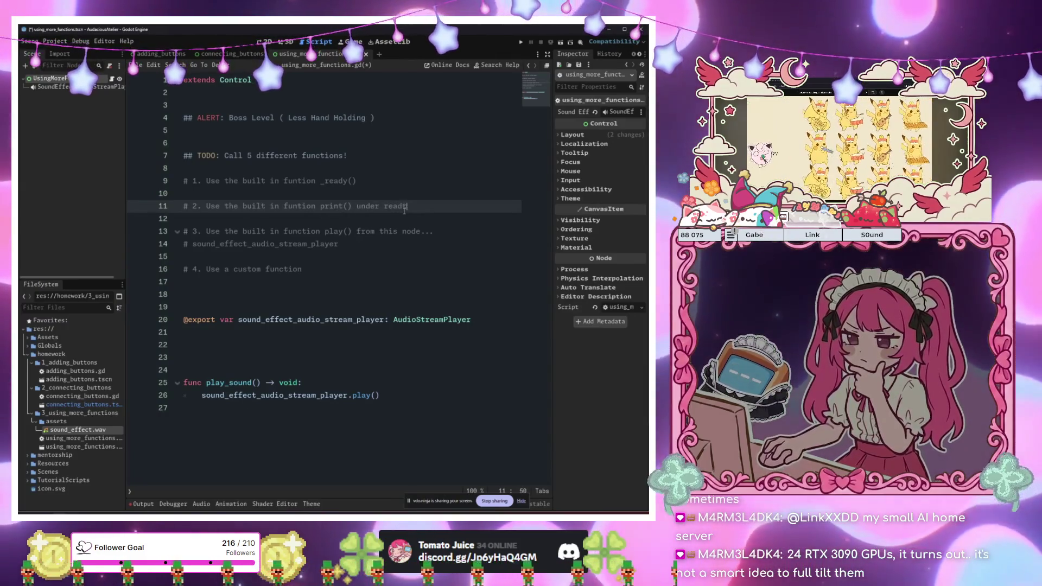
pyautogui.write('()')
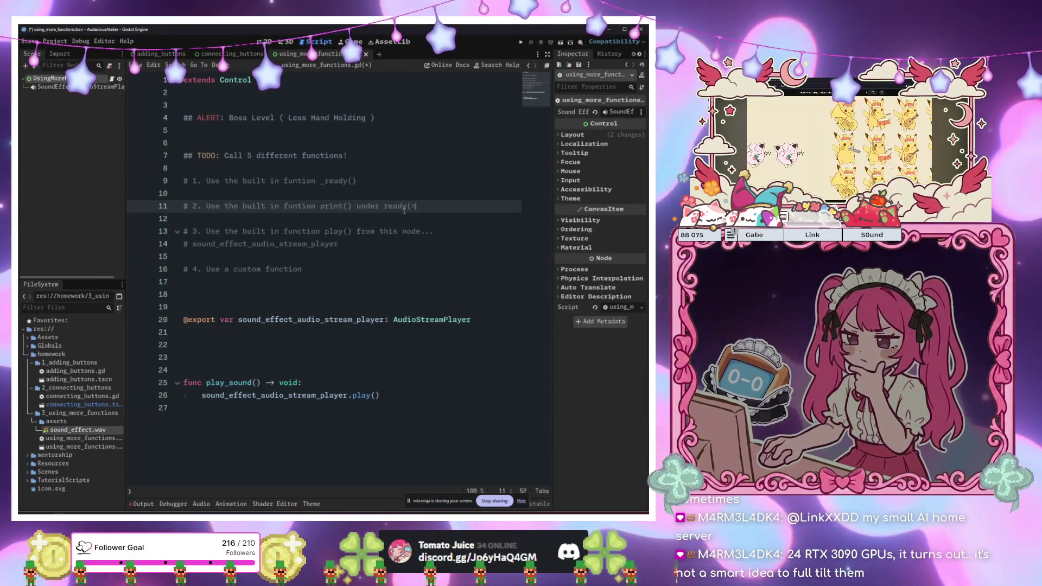
pyautogui.click(475, 491)
pyautogui.click(476, 490)
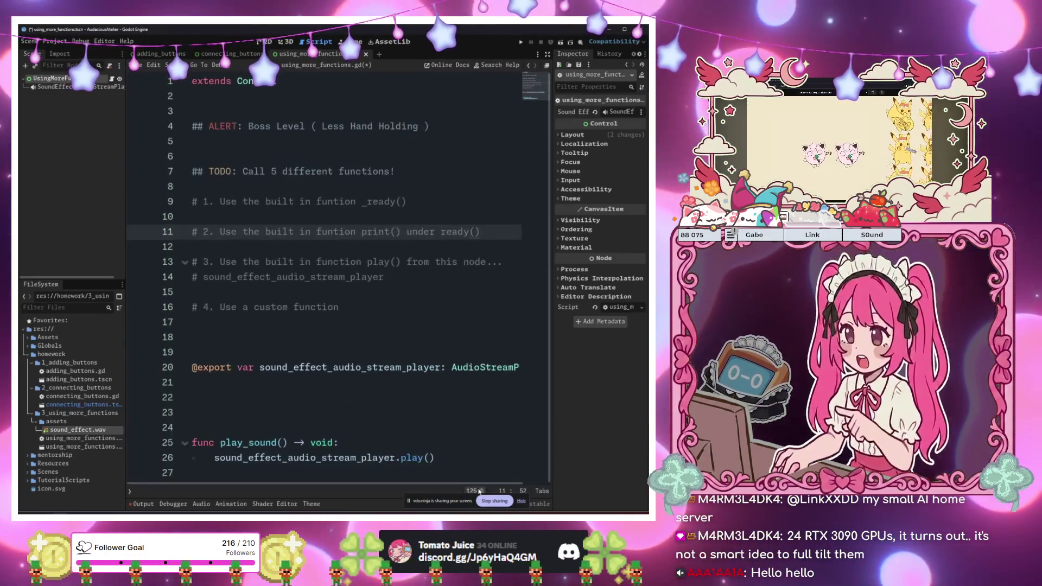
pyautogui.click(432, 367)
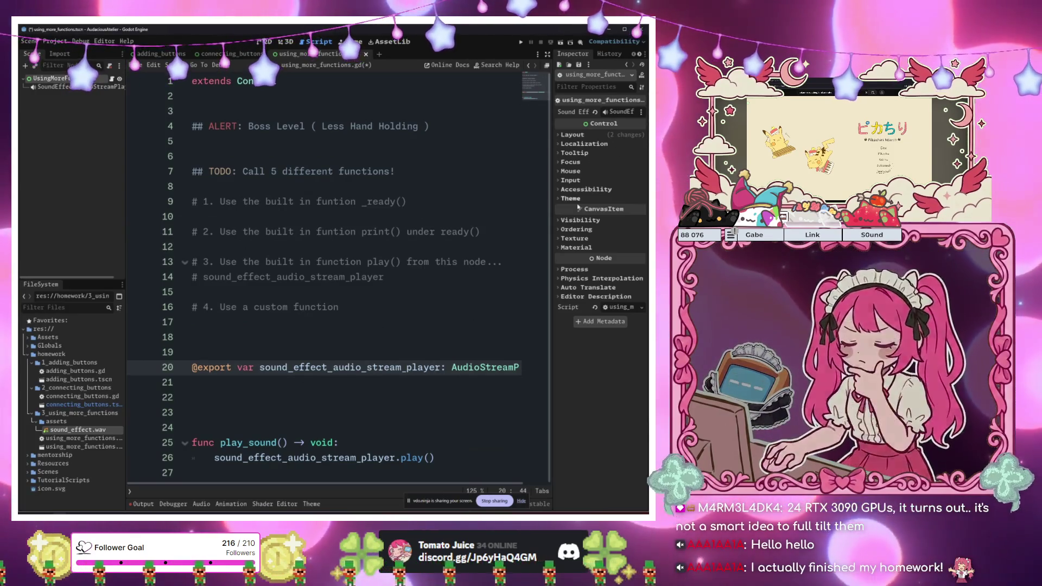
pyautogui.click(461, 262)
pyautogui.click(412, 322)
pyautogui.click(409, 314)
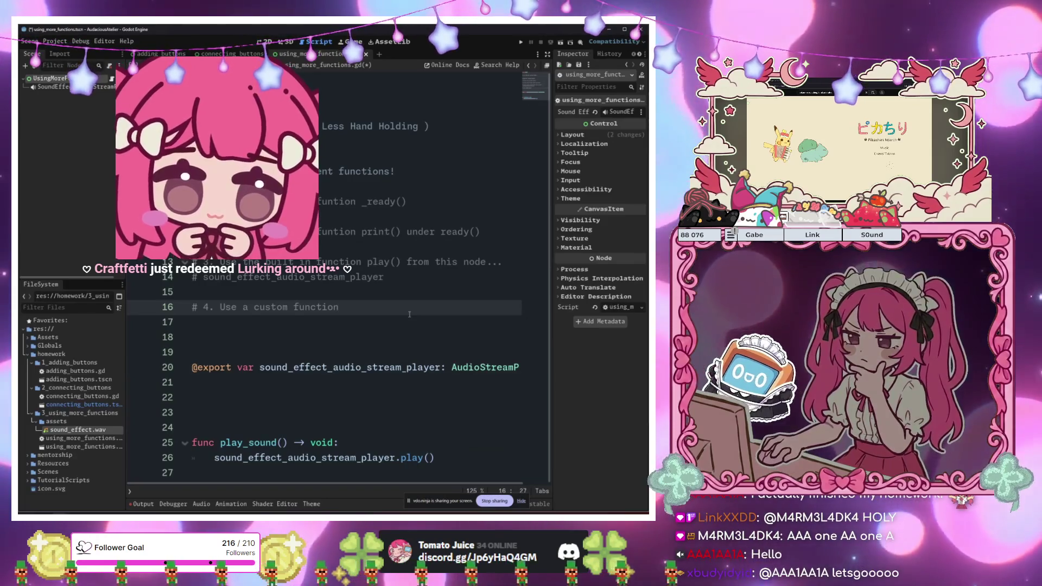
pyautogui.hotkey('ctrl', 's')
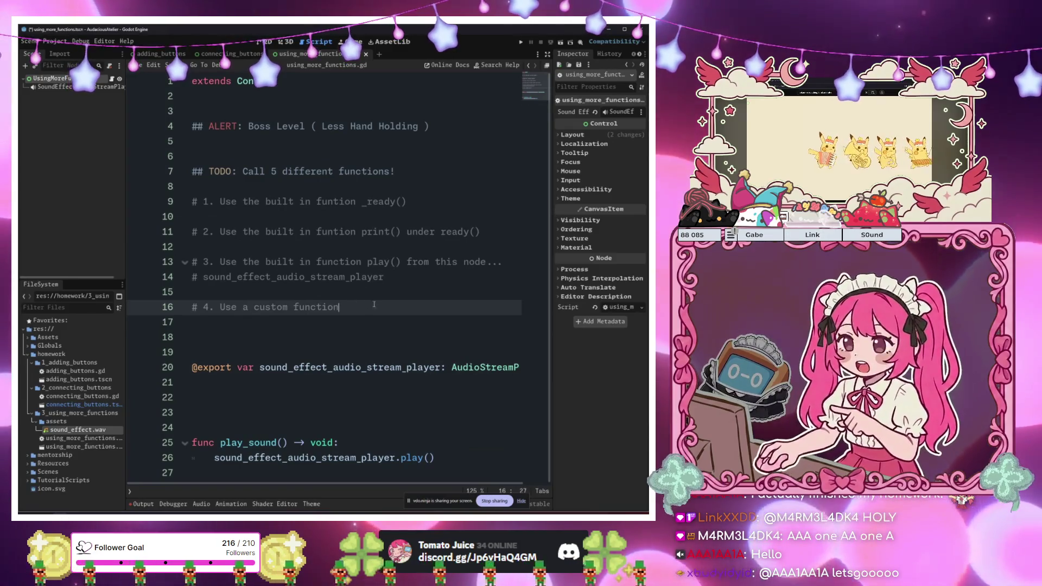
pyautogui.click(384, 315)
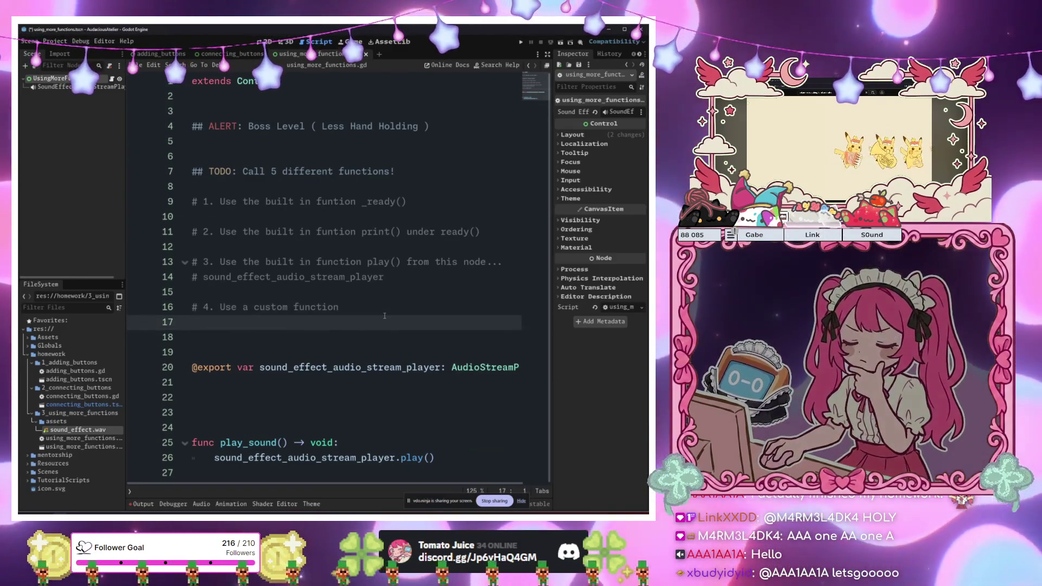
pyautogui.click(382, 306)
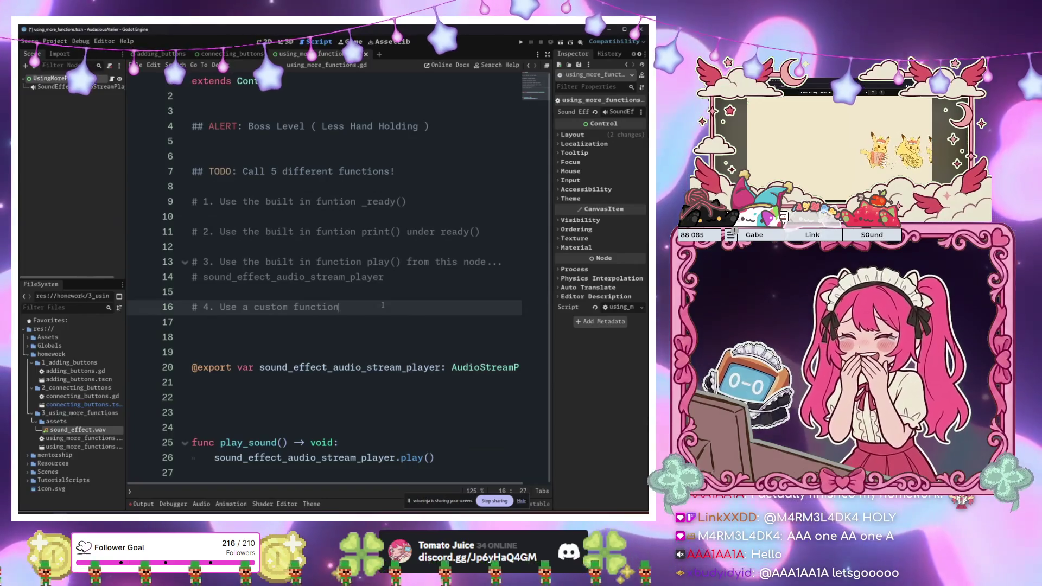
pyautogui.click(387, 321)
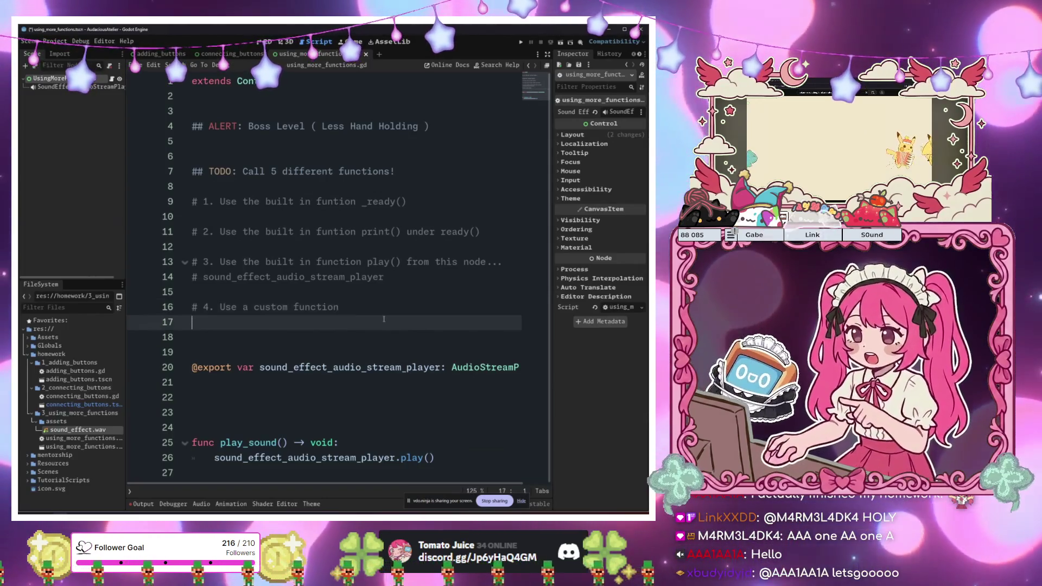
pyautogui.click(395, 307)
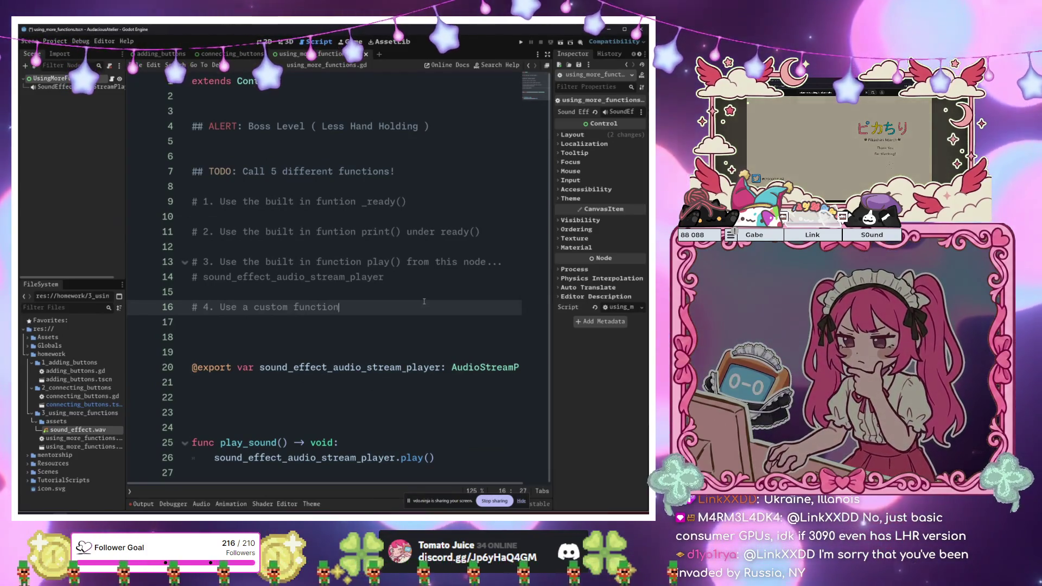
pyautogui.write(' c')
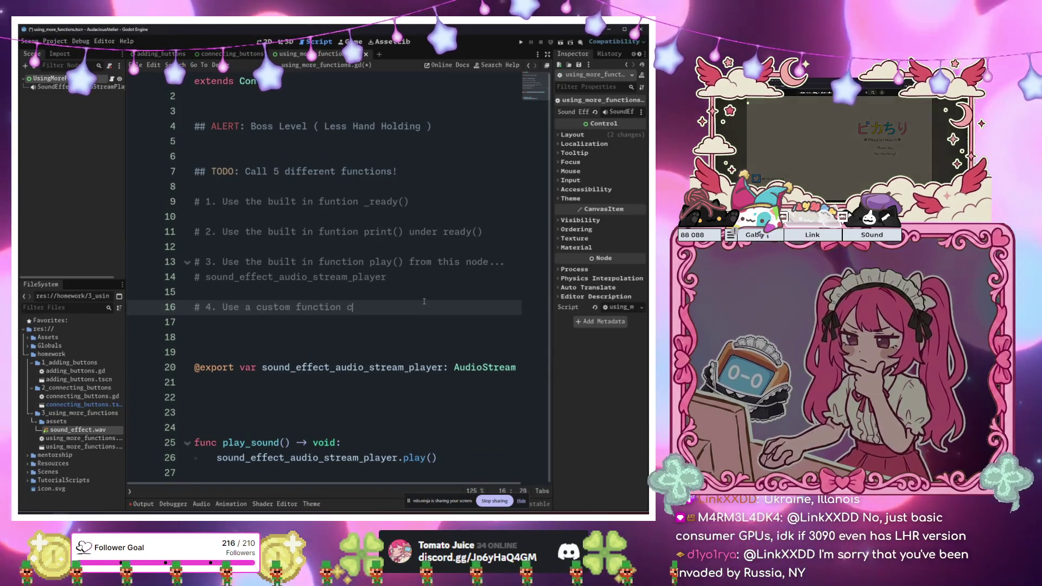
pyautogui.write('alled')
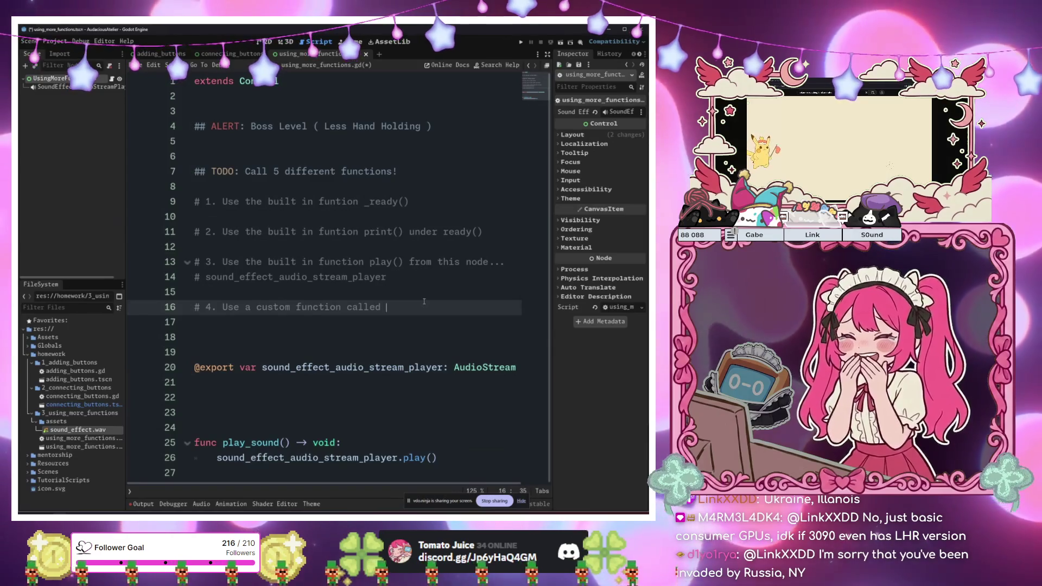
# Move the '# 4. Use a custom function called' comment above the # 3 comment, with a blank line after it
pyautogui.hotkey('alt', 'Up')
pyautogui.hotkey('alt', 'Up')
pyautogui.hotkey('alt', 'Up')
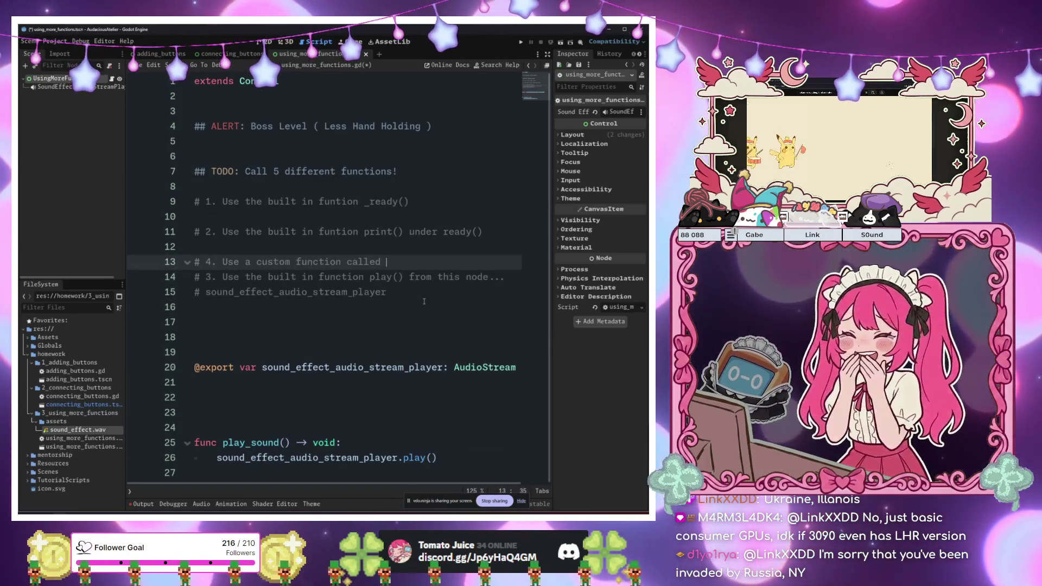
pyautogui.press('Return')
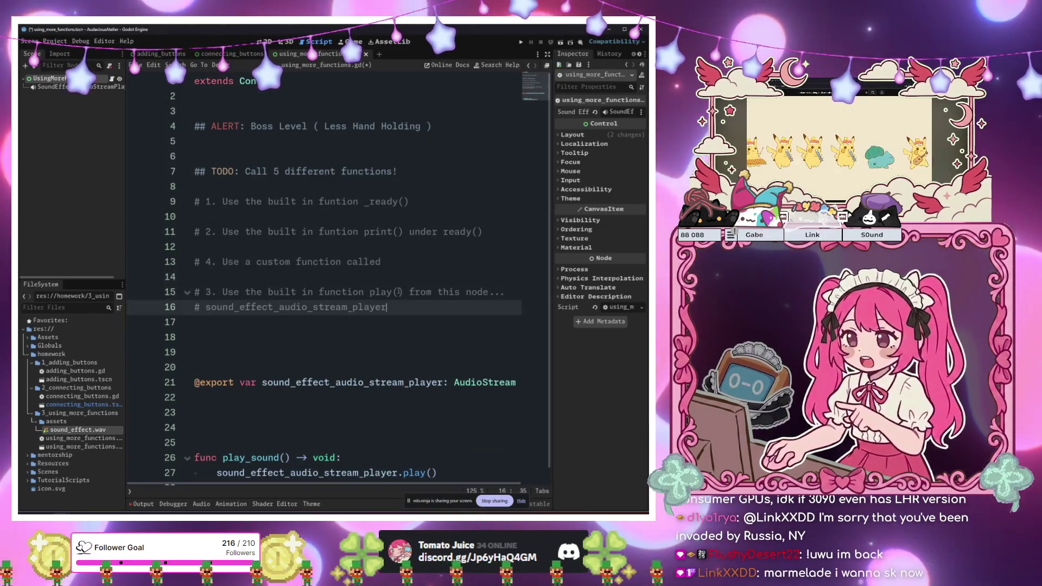
# Reword the moved comment to 'Use the custom function called play_sound()'
pyautogui.scroll(-1, 425, 301)
pyautogui.press('Left')
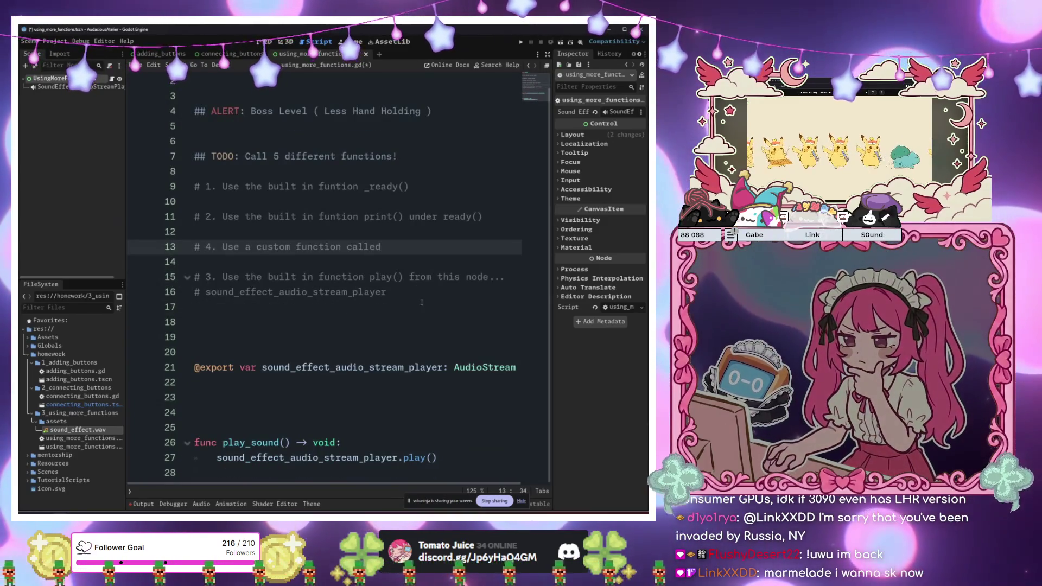
pyautogui.moveTo(381, 247)
pyautogui.mouseDown()
pyautogui.moveTo(206, 247)
pyautogui.moveTo(282, 247)
pyautogui.moveTo(244, 248)
pyautogui.mouseUp()
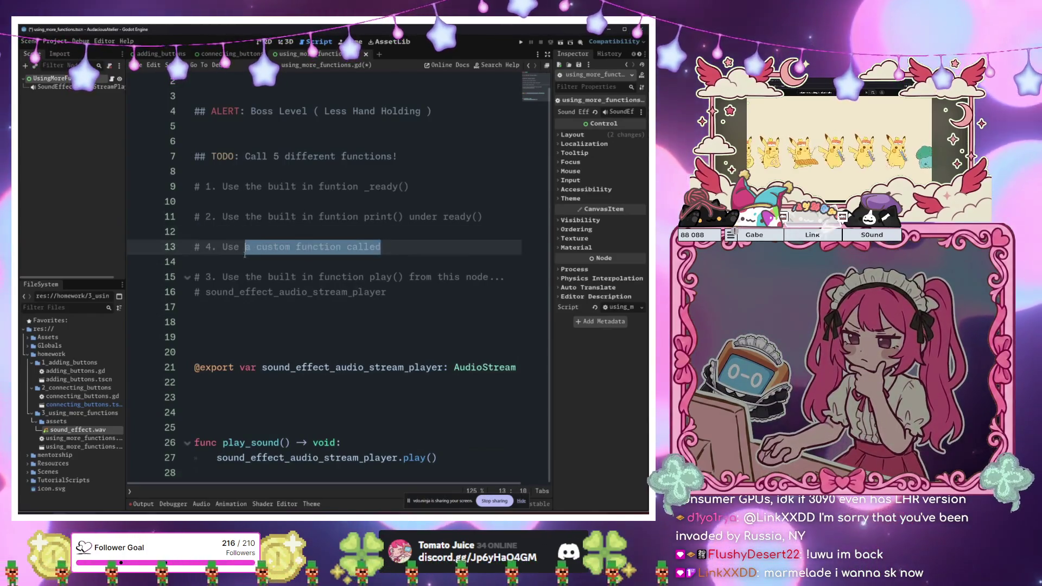
pyautogui.press('BackSpace')
pyautogui.write('the custom')
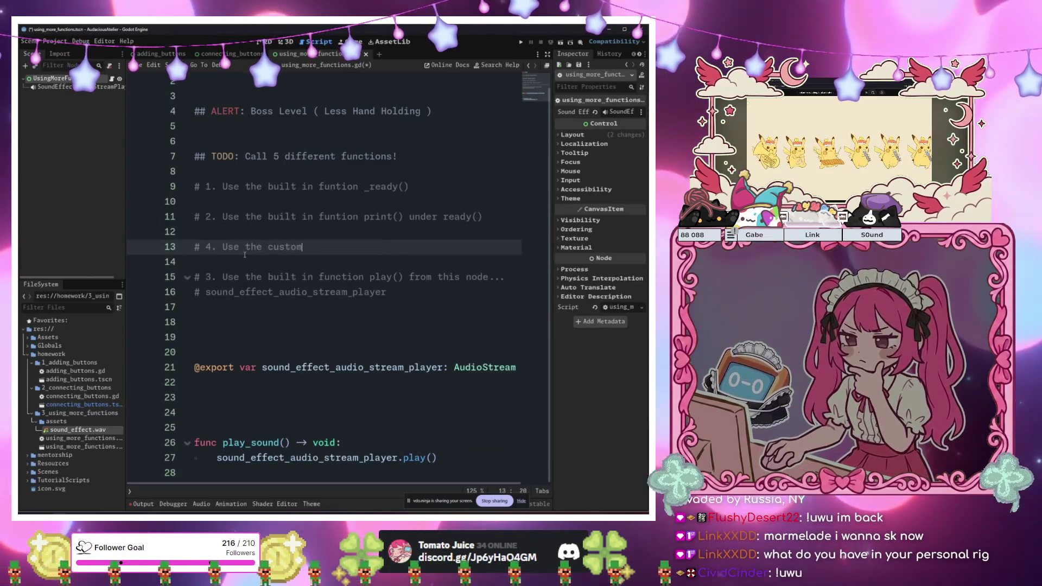
pyautogui.write(' functoin c')
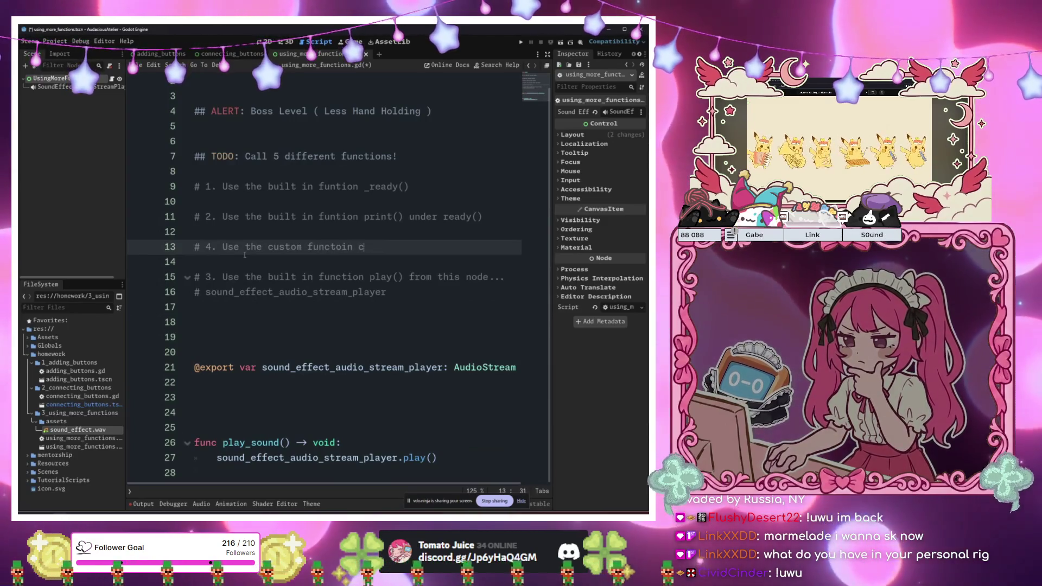
pyautogui.press('BackSpace')
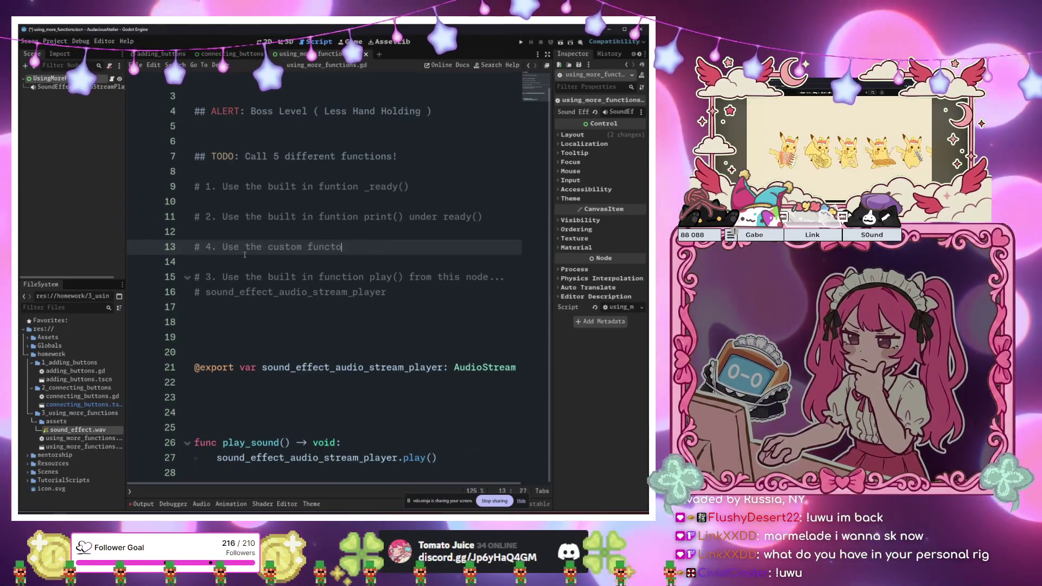
pyautogui.write('ion called pla')
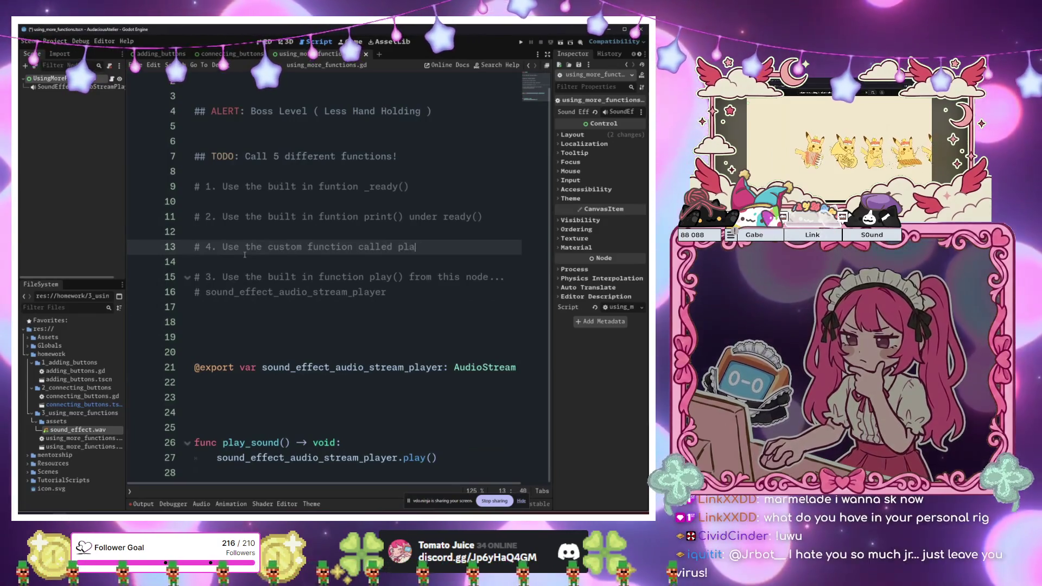
pyautogui.write('y_sound(')
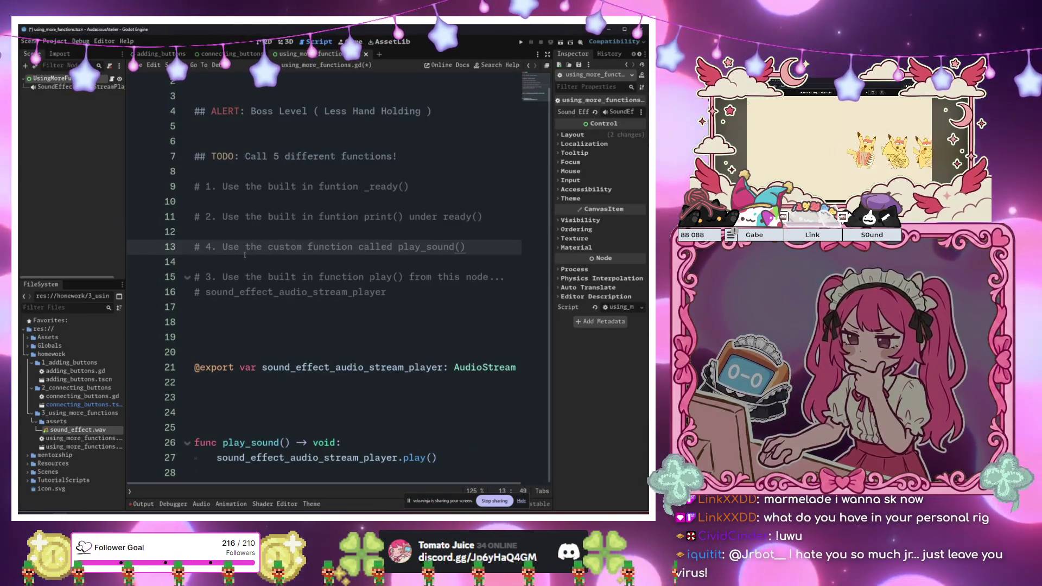
# Renumber the play_sound() comment to 3 and the play() comment to 4
pyautogui.click(211, 247)
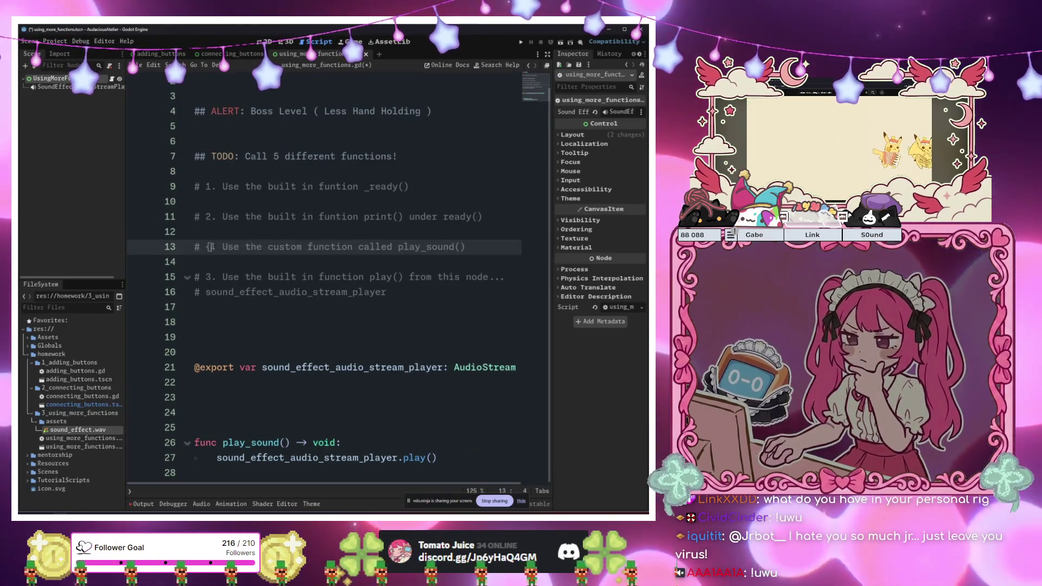
pyautogui.press('BackSpace')
pyautogui.write('3')
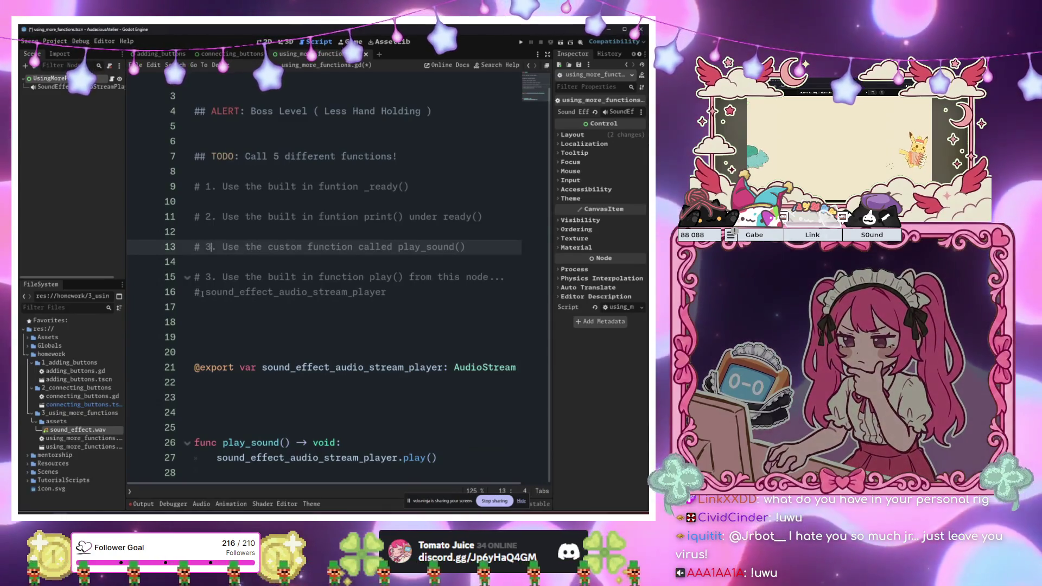
pyautogui.click(202, 293)
pyautogui.click(210, 278)
pyautogui.press('BackSpace')
pyautogui.write('4')
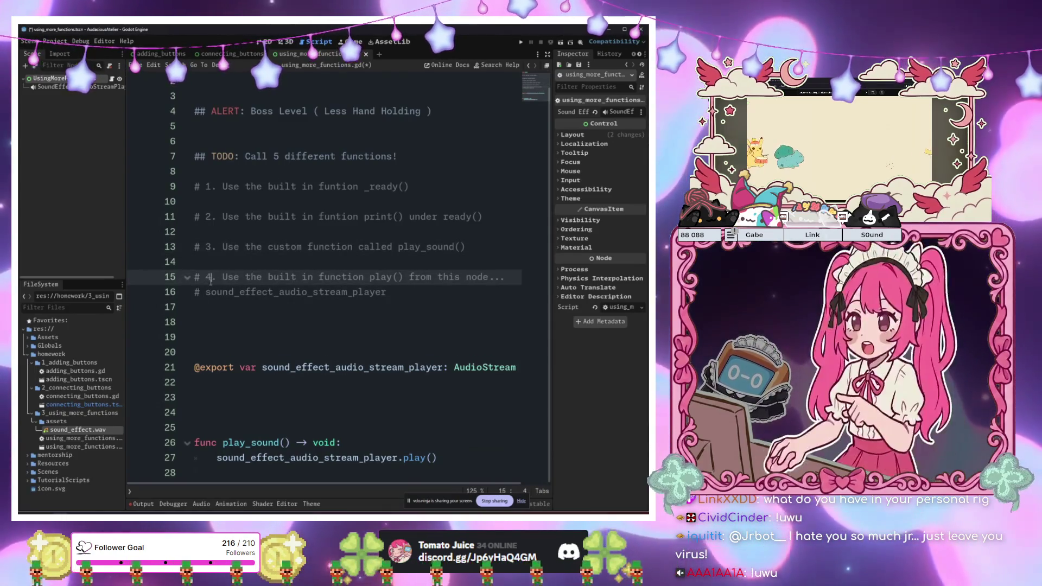
pyautogui.click(437, 292)
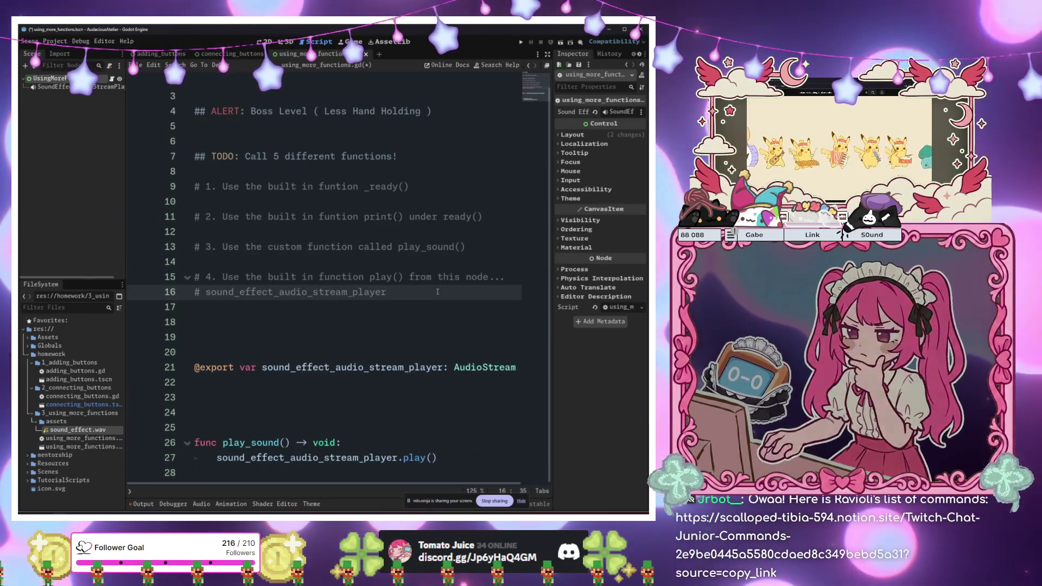
# Add an empty '#' line under the # 2 comment and change 'under' to 'in' before _ready()
pyautogui.click(445, 190)
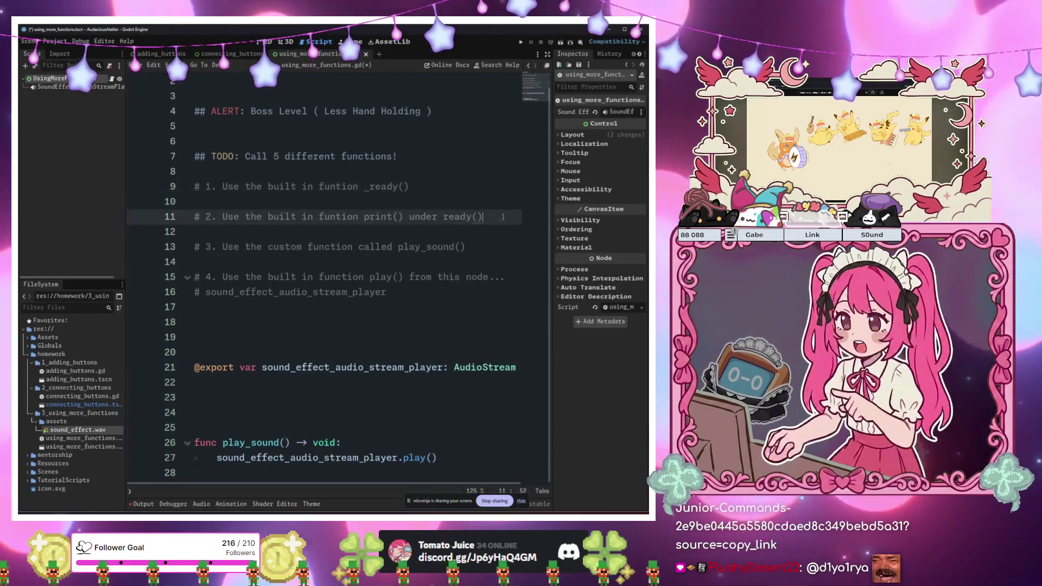
pyautogui.click(503, 217)
pyautogui.press('Return')
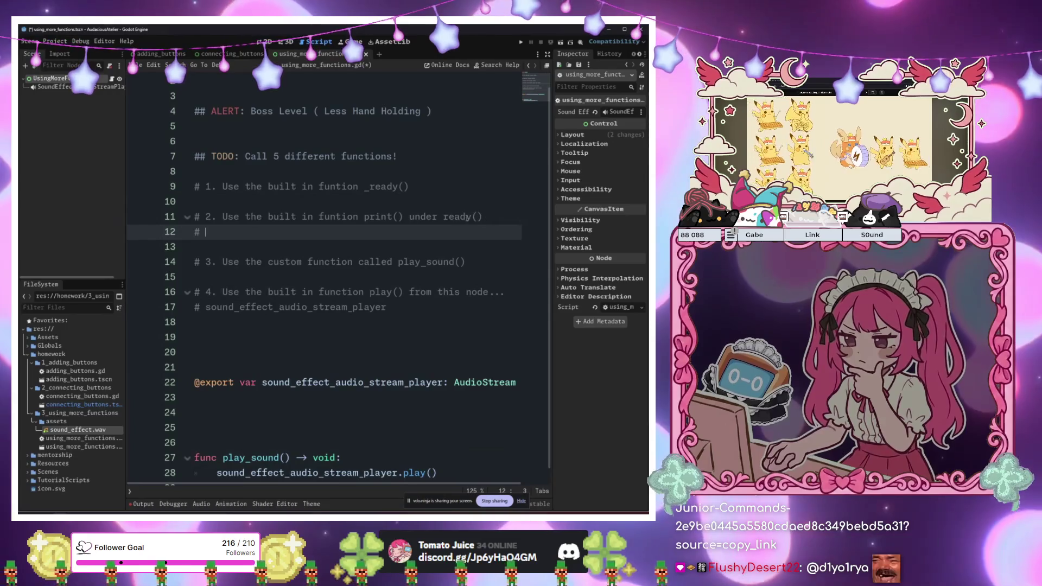
pyautogui.click(443, 217)
pyautogui.press('Left')
pyautogui.press('Left')
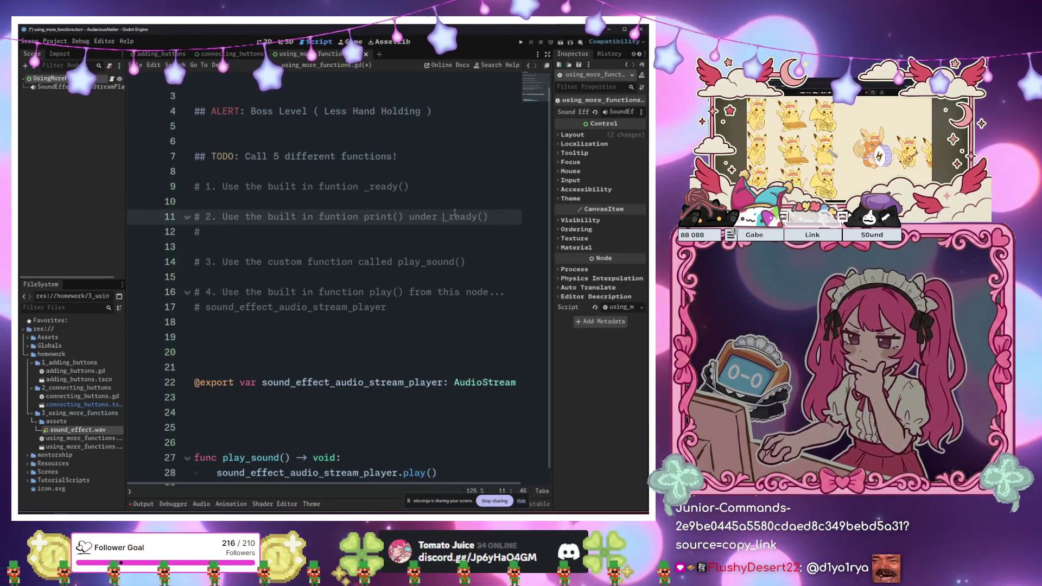
pyautogui.press('BackSpace')
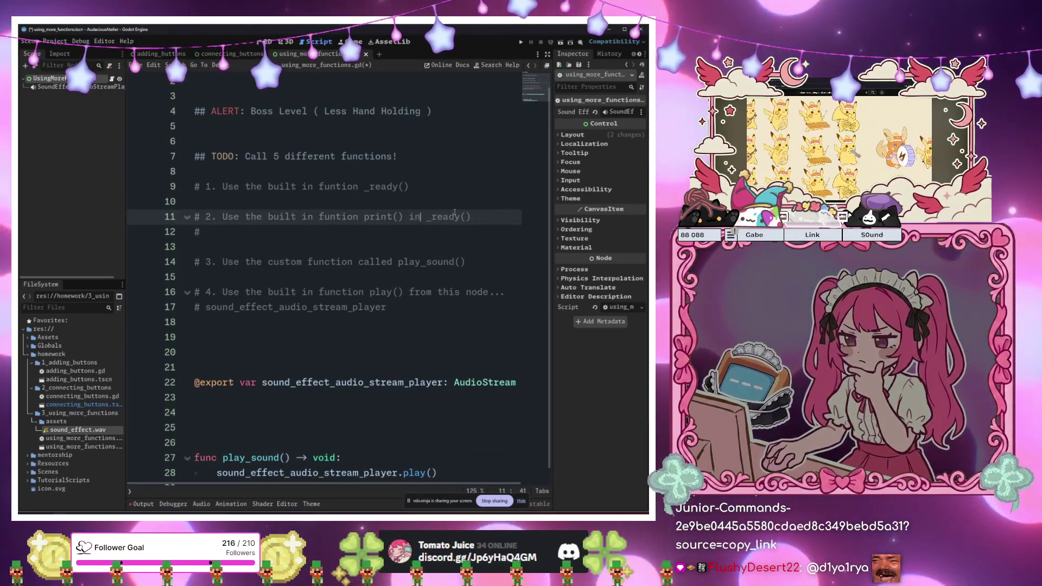
pyautogui.write('in')
pyautogui.click(423, 233)
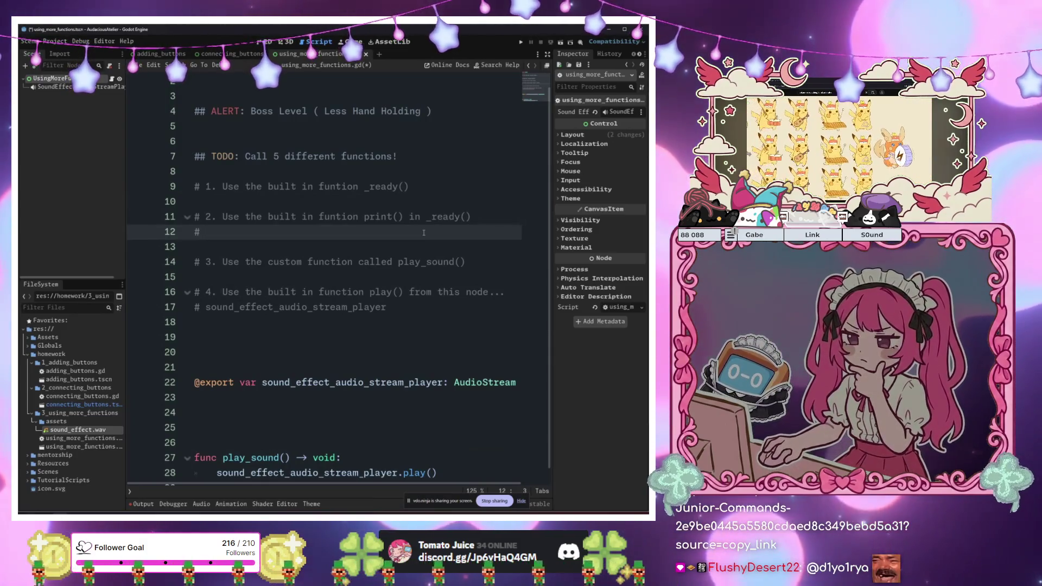
# Insert blank lines after the # 4 comment block to make room for a fifth TODO
pyautogui.scroll(-1, 425, 232)
pyautogui.click(465, 296)
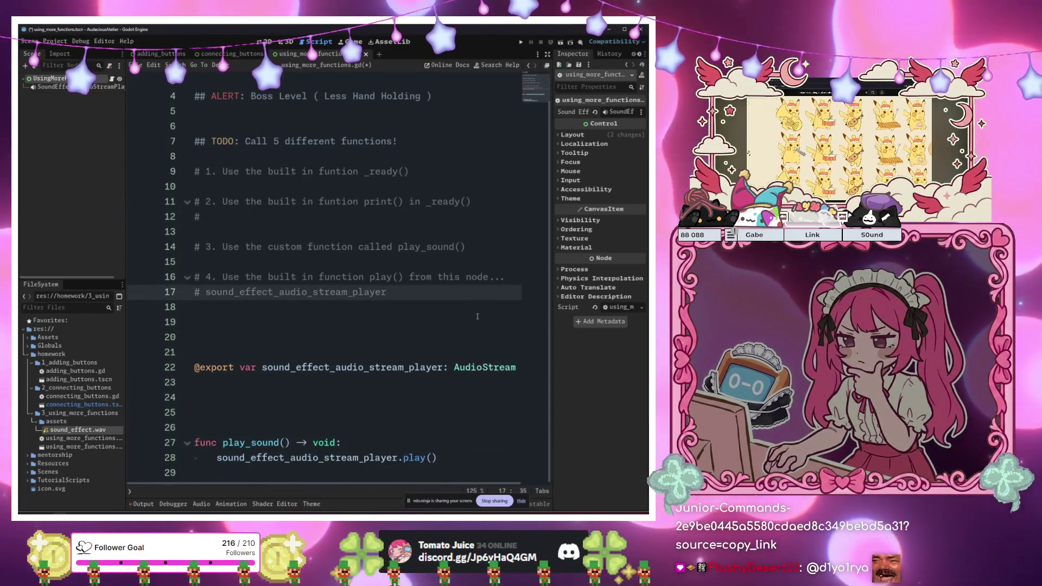
pyautogui.press('Return')
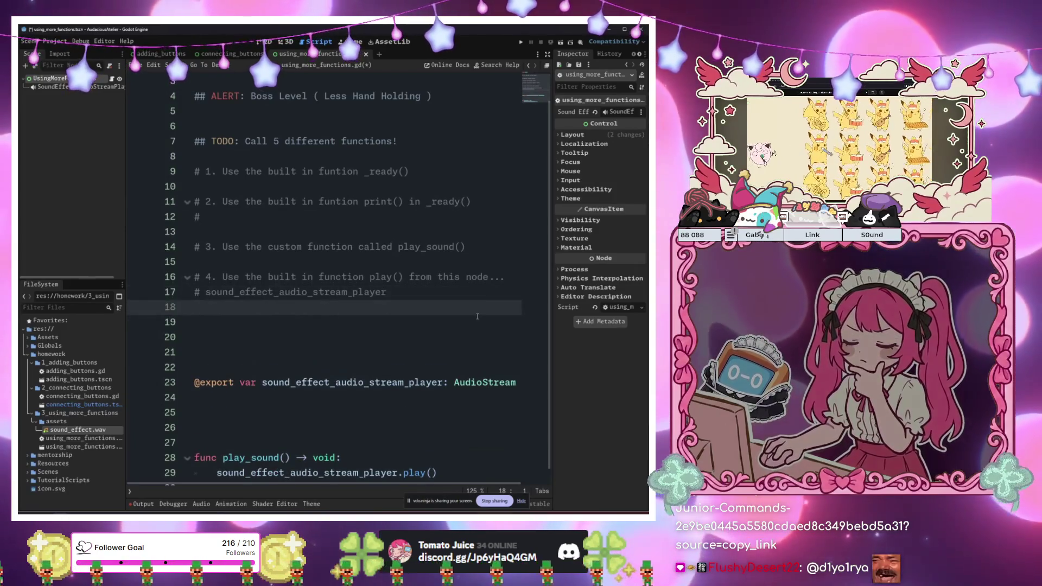
pyautogui.press('Return')
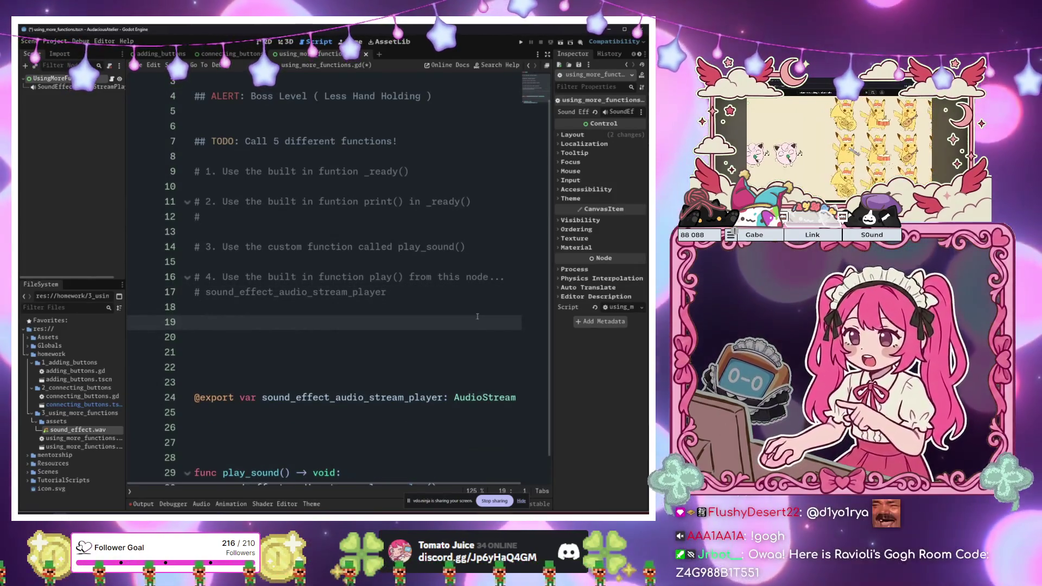
pyautogui.hotkey('ctrl', 'z')
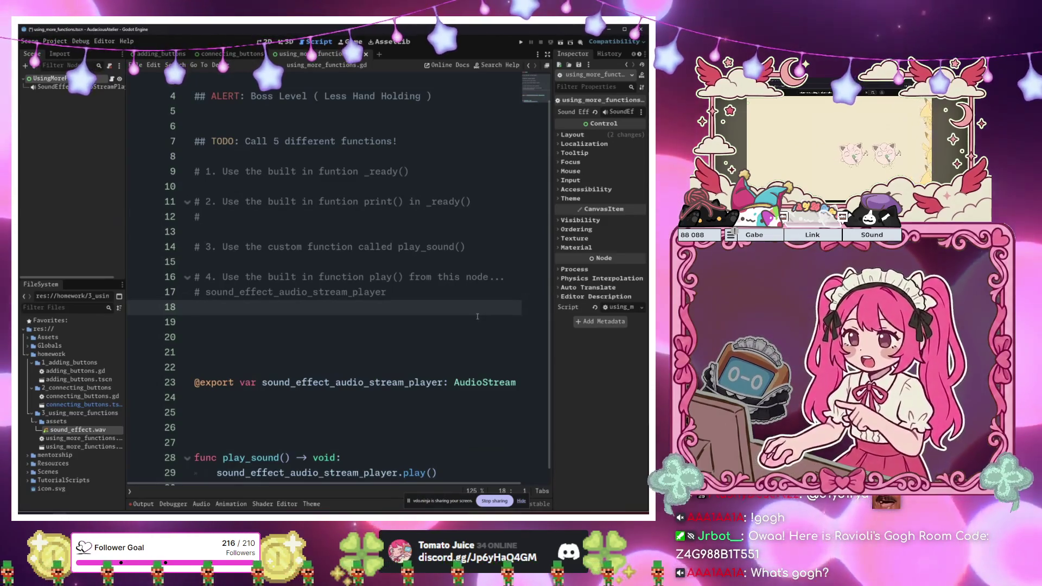
pyautogui.press('BackSpace')
pyautogui.press('Up')
pyautogui.press('Up')
pyautogui.press('Down')
pyautogui.press('Down')
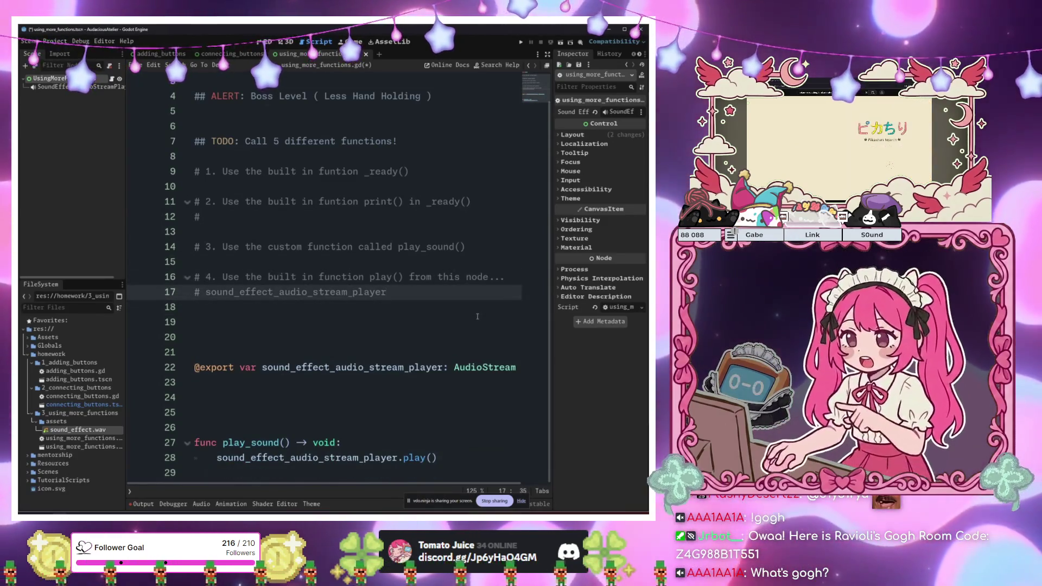
pyautogui.press('Return')
pyautogui.press('Return')
pyautogui.write('#')
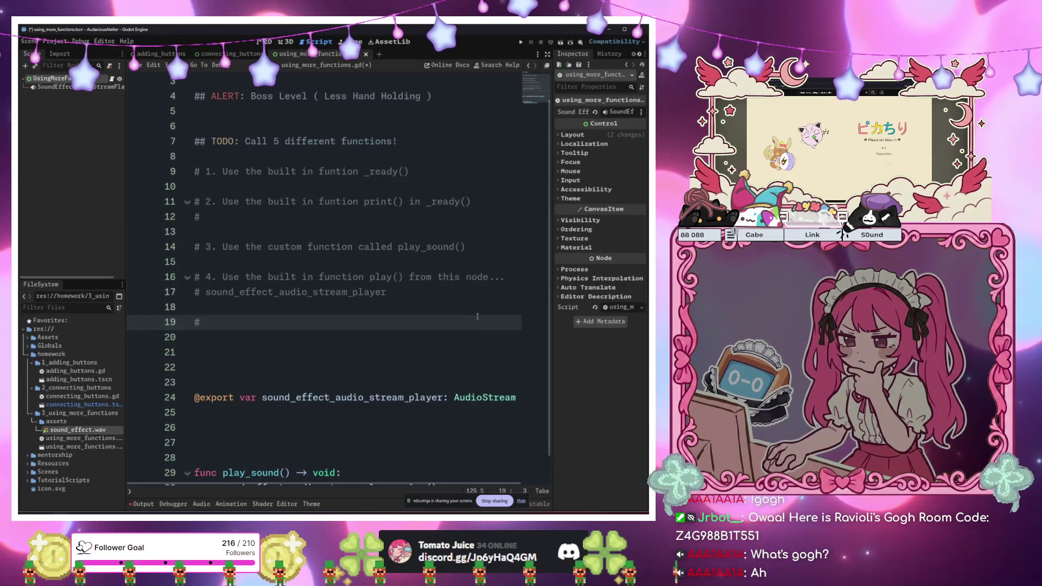
pyautogui.click(413, 368)
pyautogui.click(373, 322)
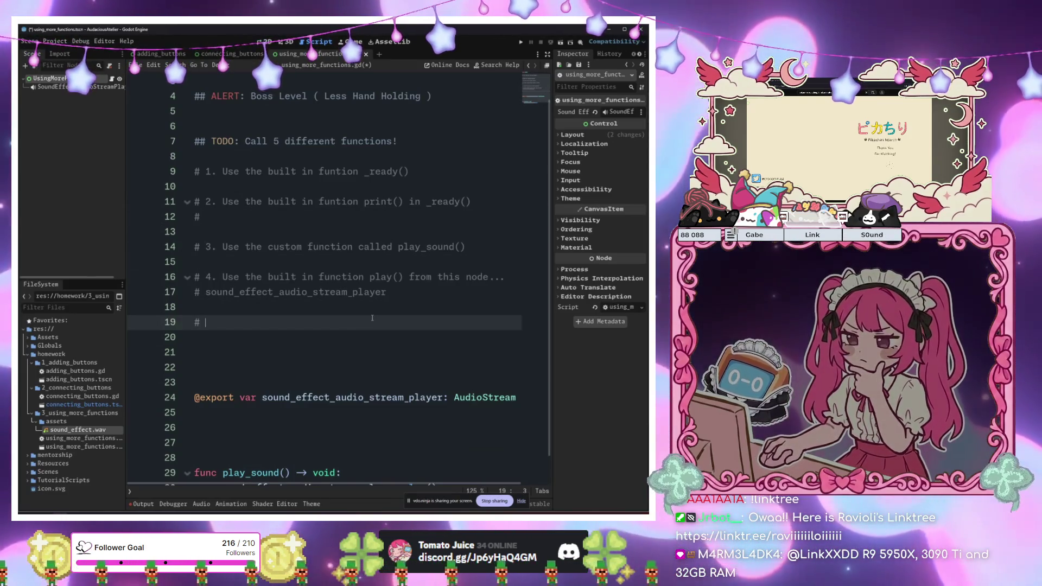
pyautogui.write('45')
# Write the fifth TODO as '# 5. Use functions connected to a button's signal' and save the script
pyautogui.press('BackSpace')
pyautogui.press('BackSpace')
pyautogui.write('5.')
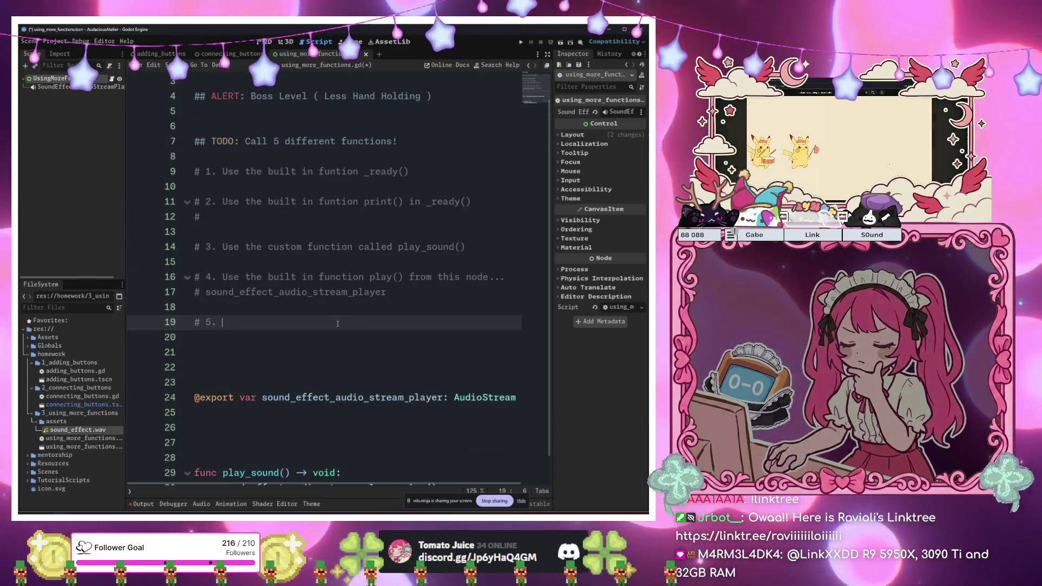
pyautogui.write('Use ')
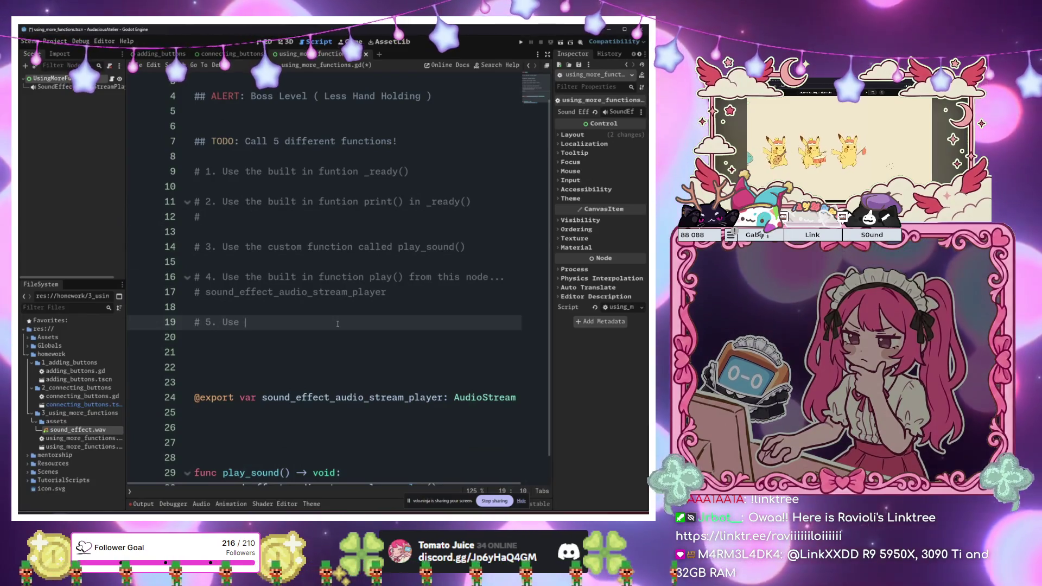
pyautogui.write('function')
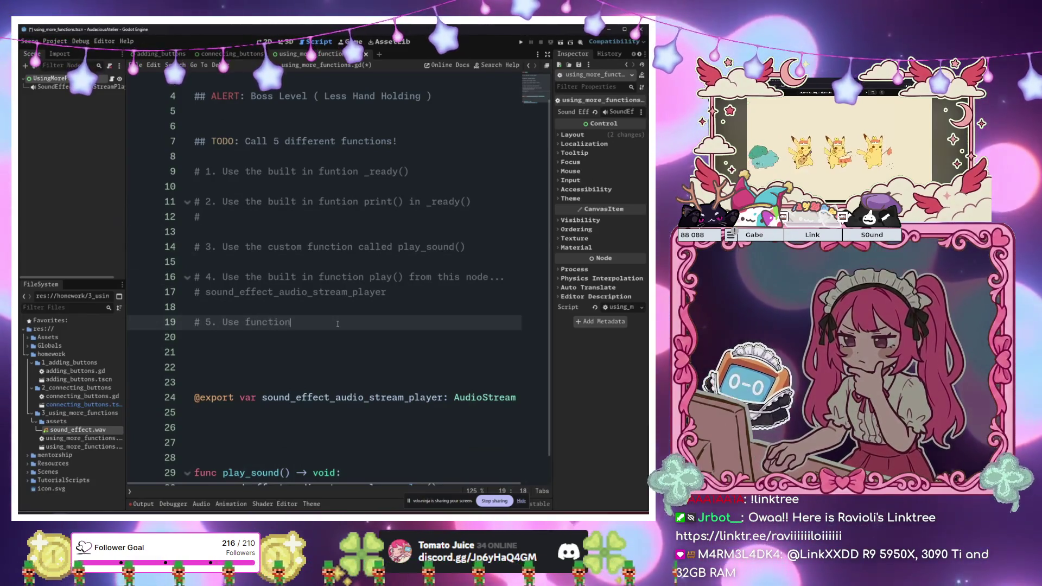
pyautogui.write('s con')
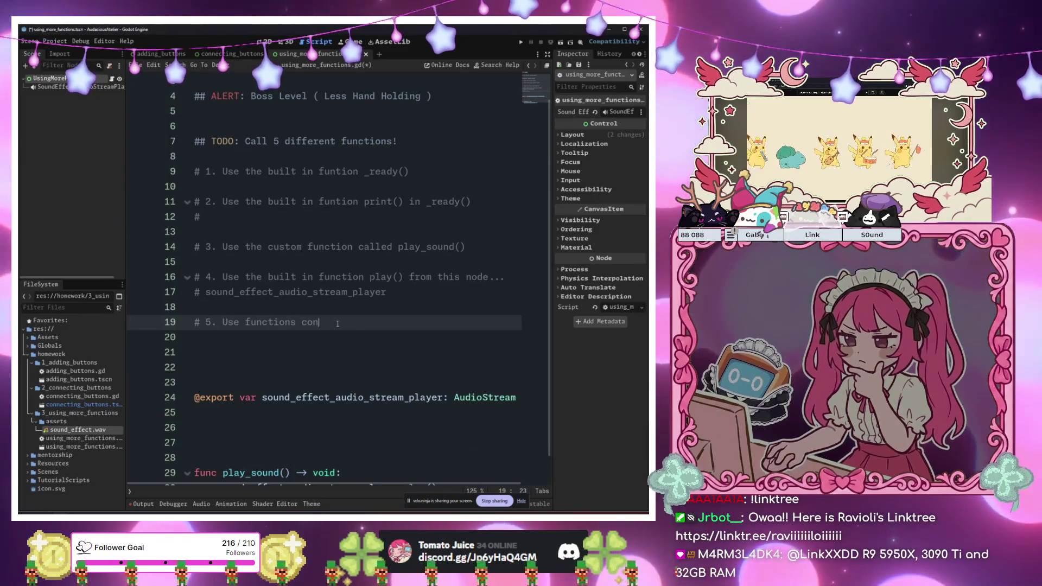
pyautogui.write('nected to a bustt')
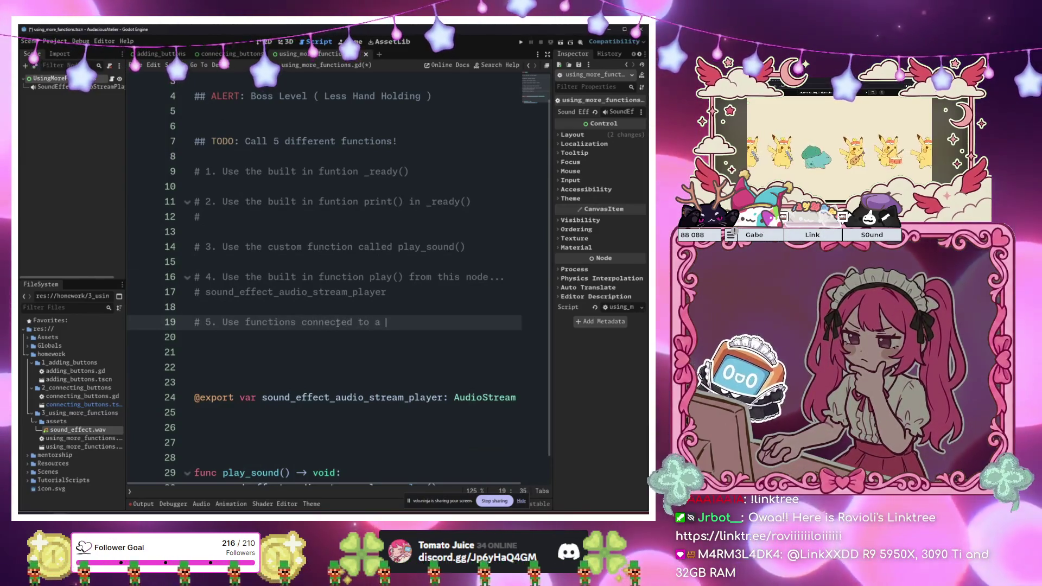
pyautogui.hotkey('ctrl', 's')
pyautogui.press('BackSpace')
pyautogui.press('BackSpace')
pyautogui.press('BackSpace')
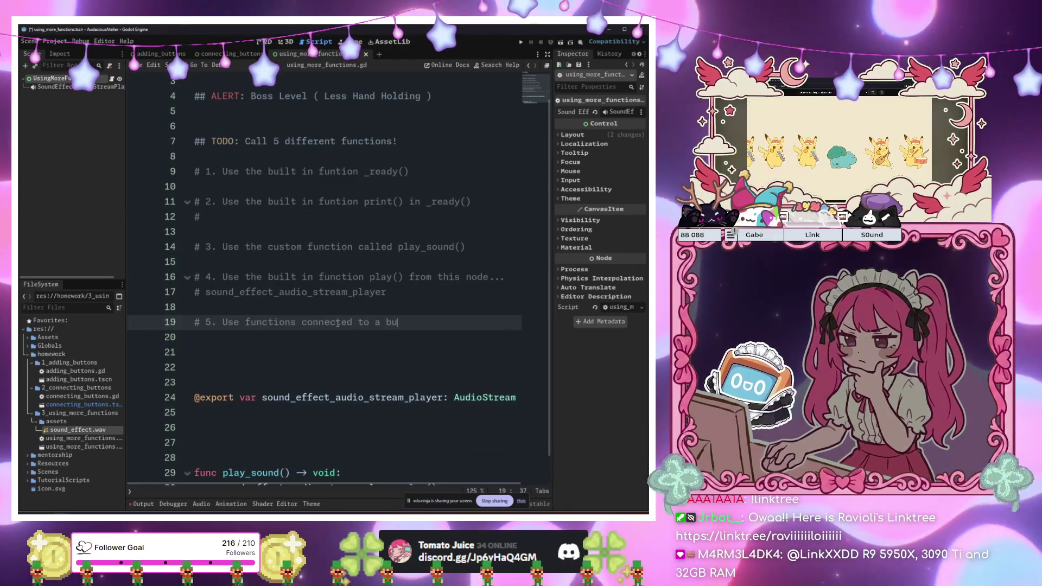
pyautogui.write("tton's ")
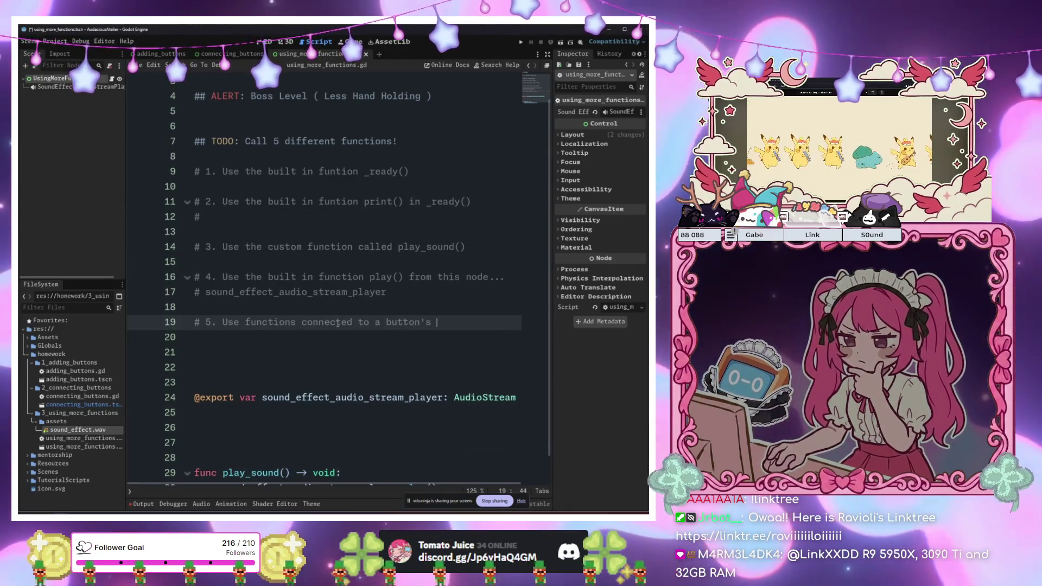
pyautogui.write('signal')
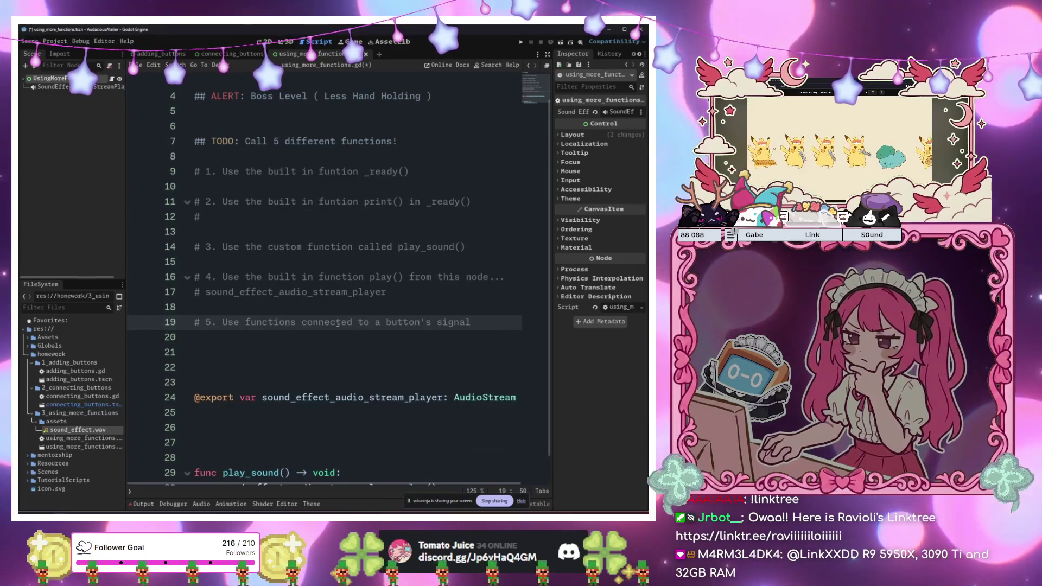
pyautogui.click(274, 218)
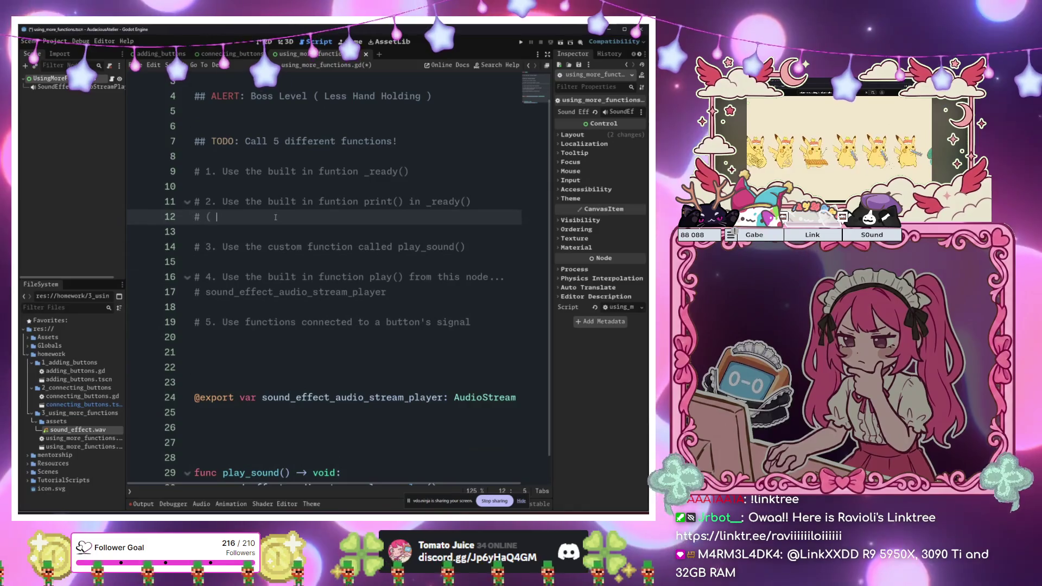
# Add the note '( It can print whatever you wish! )' on the empty comment under the print() TODO
pyautogui.write('( It can print whateve')
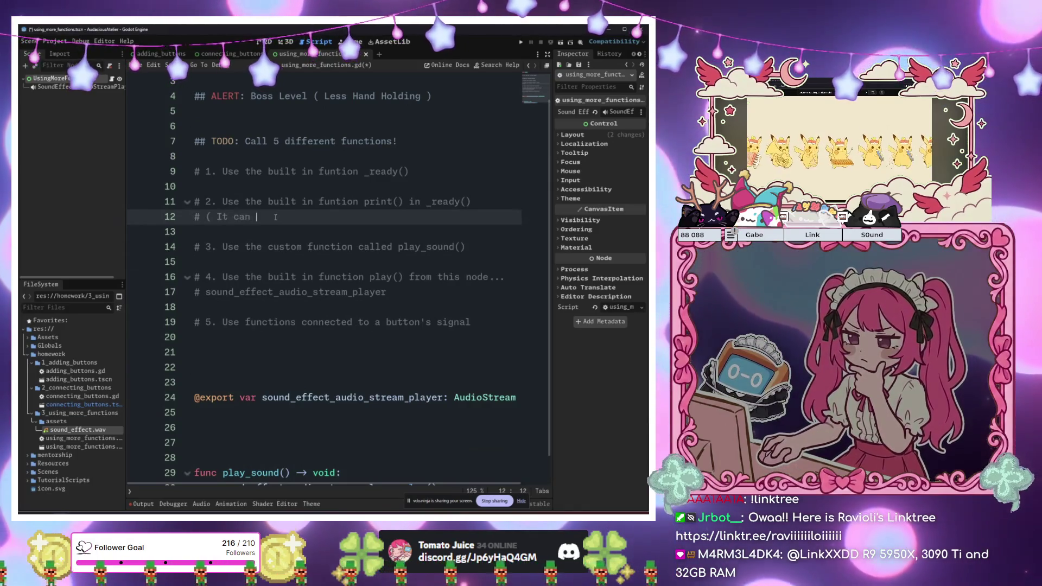
pyautogui.write('r you wish! )')
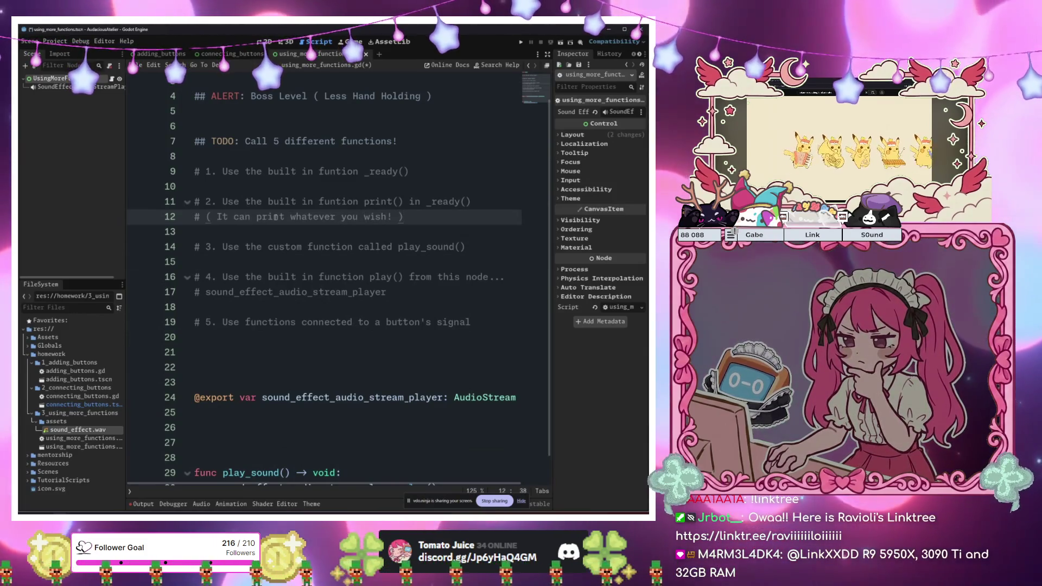
pyautogui.click(377, 277)
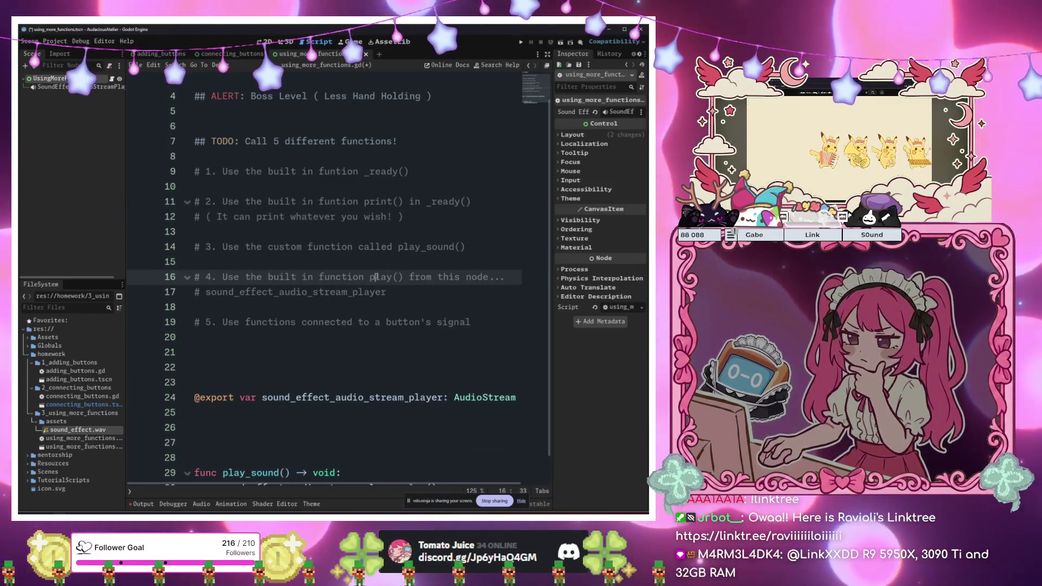
pyautogui.click(428, 247)
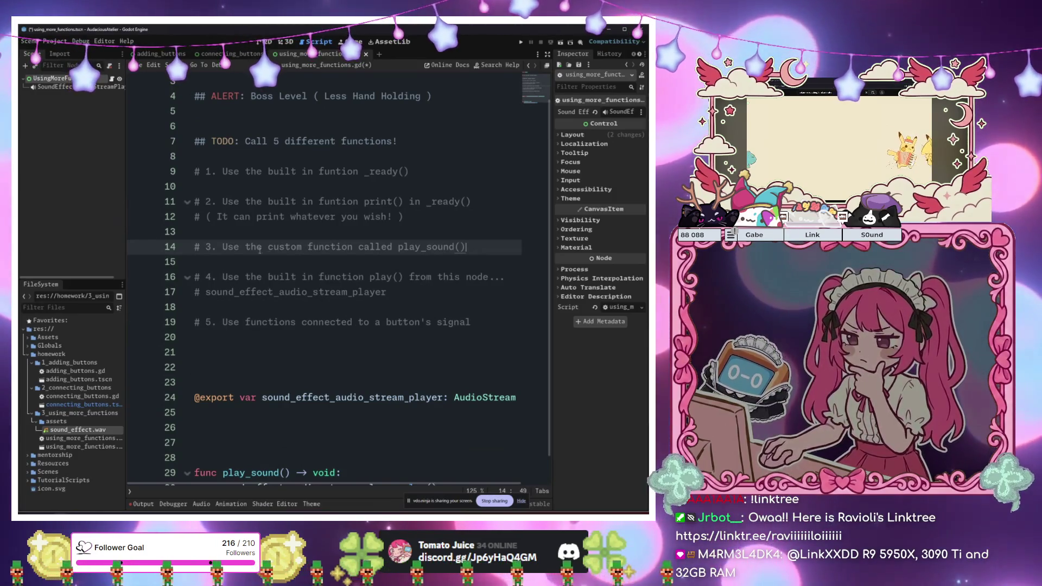
pyautogui.click(373, 247)
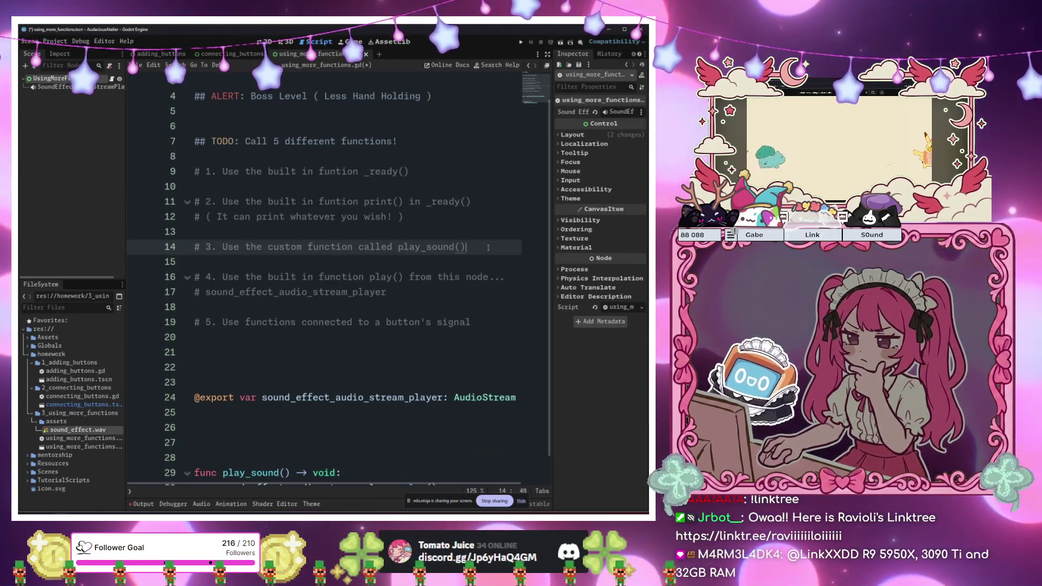
pyautogui.press('Down')
pyautogui.press('Down')
pyautogui.press('Down')
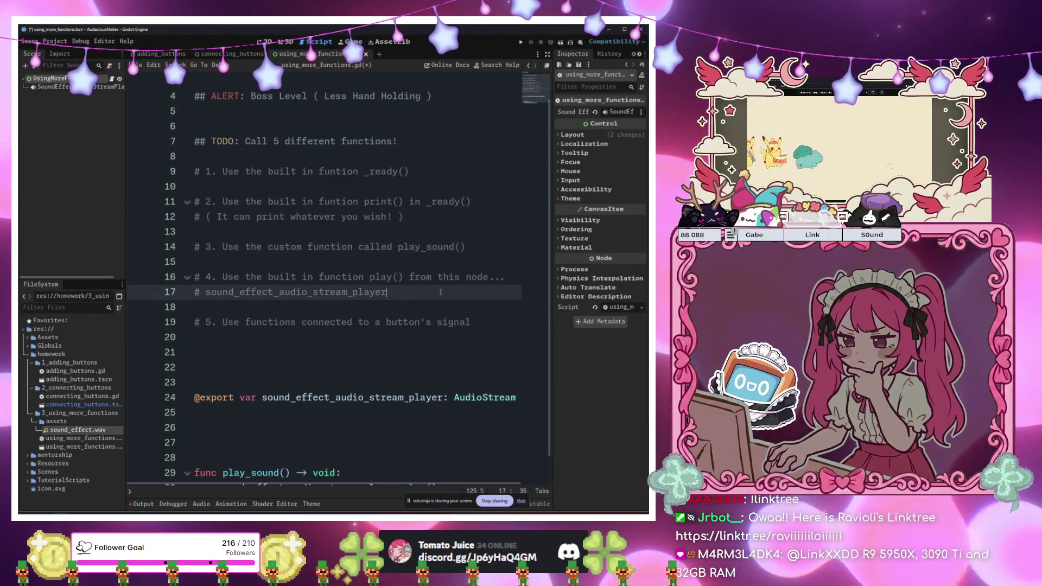
pyautogui.scroll(-1, 351, 380)
# Replace the play() call inside play_sound() with pass
pyautogui.moveTo(438, 457); pyautogui.dragTo(212, 464)
pyautogui.press('BackSpace')
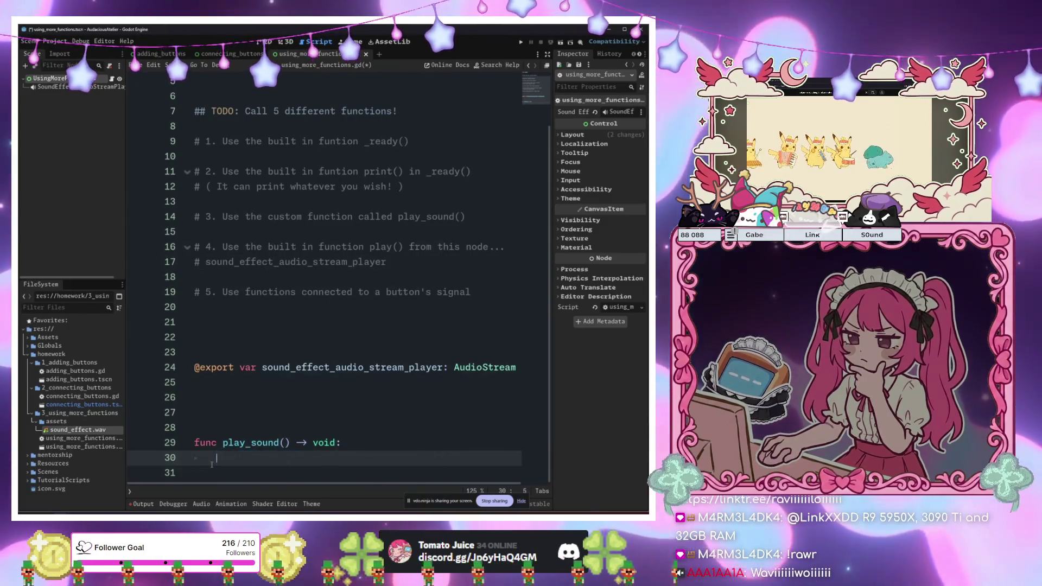
pyautogui.write('pass')
# Review the script's empty lines, then switch to the connecting_buttons scene
pyautogui.click(334, 202)
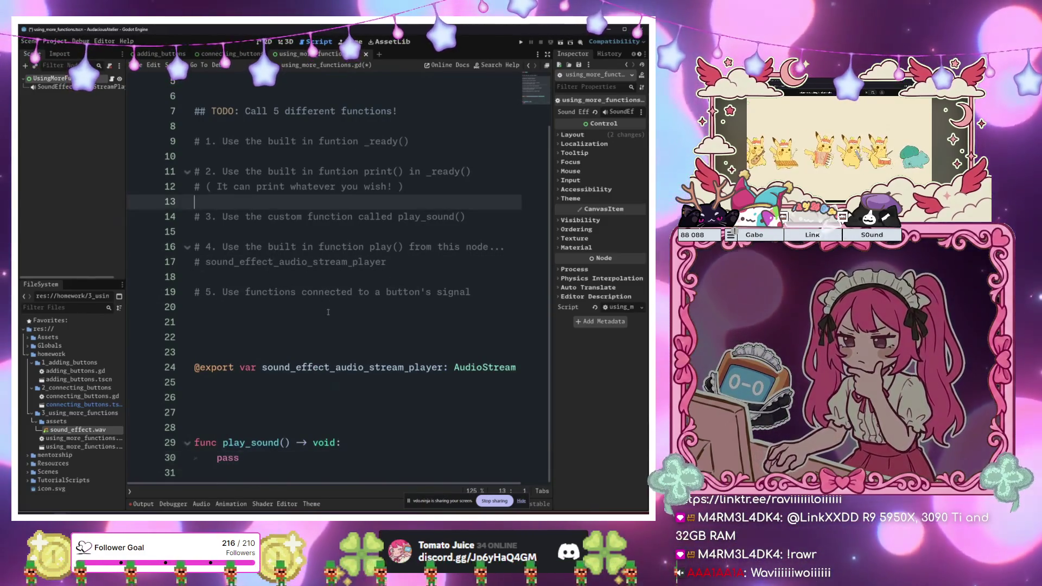
pyautogui.click(334, 310)
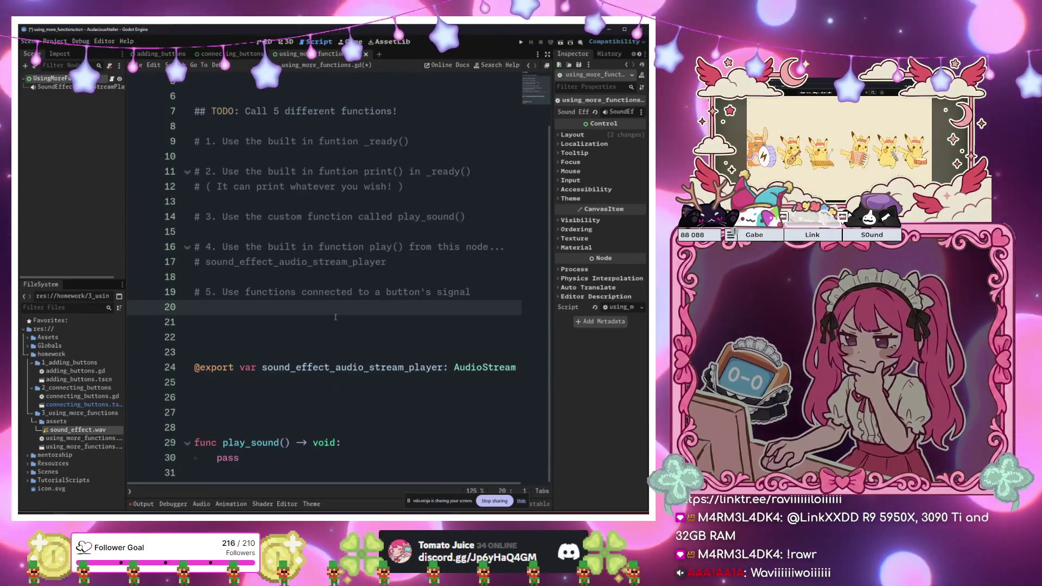
pyautogui.click(335, 320)
pyautogui.scroll(2, 334, 280)
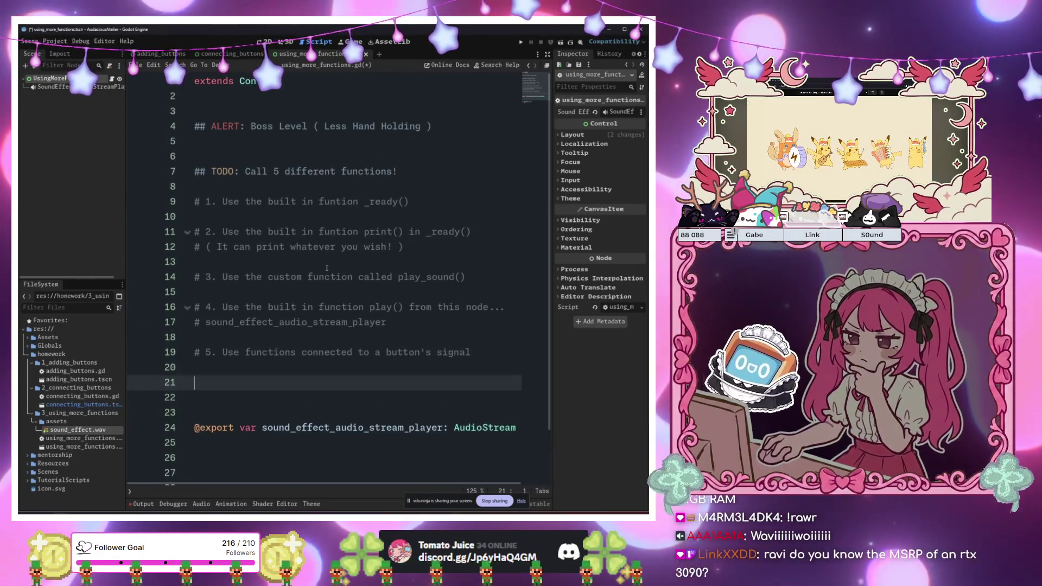
pyautogui.scroll(-2, 332, 277)
pyautogui.scroll(2, 328, 268)
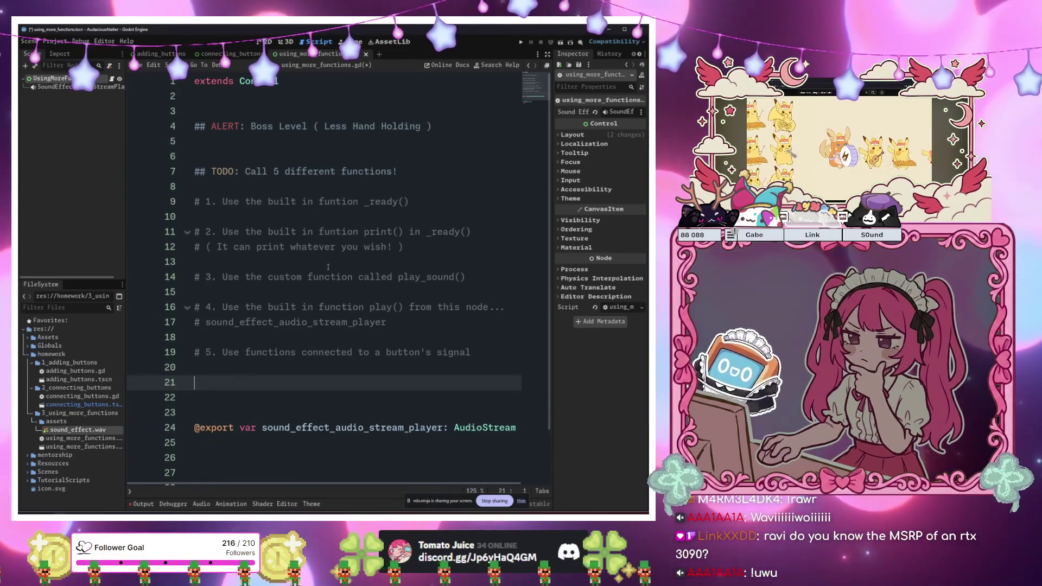
pyautogui.click(328, 263)
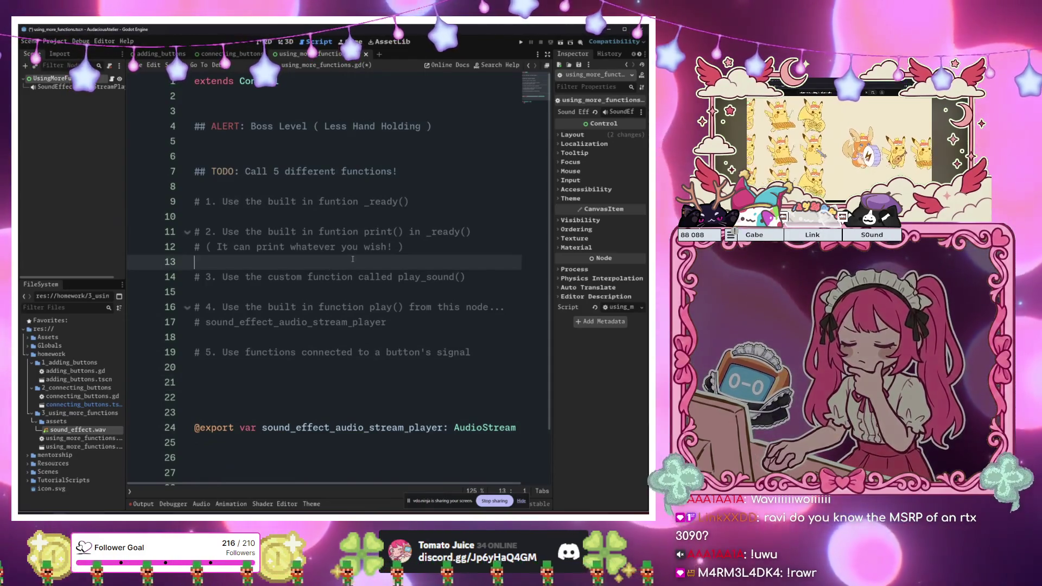
pyautogui.click(317, 186)
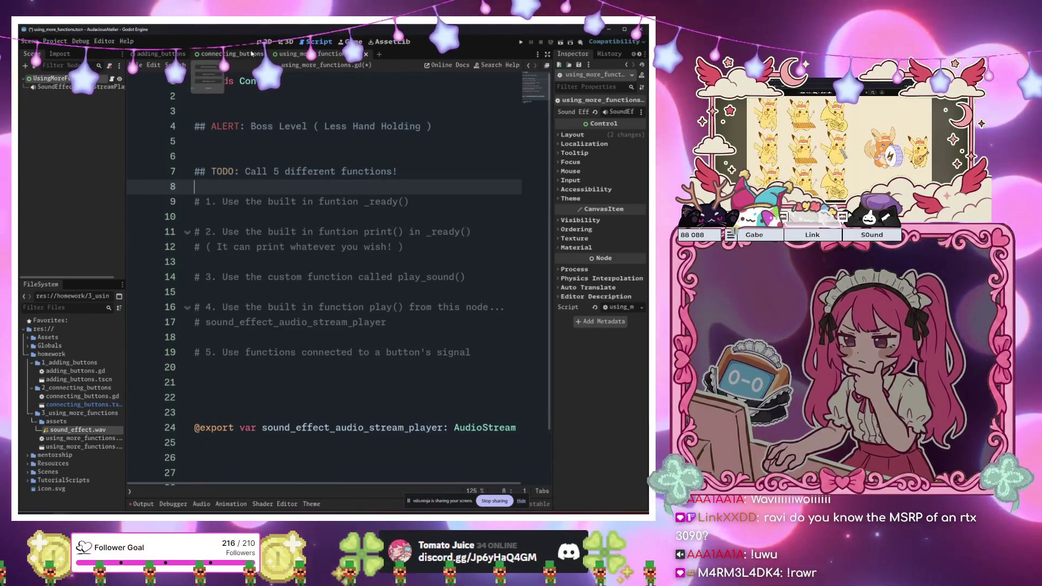
pyautogui.click(251, 52)
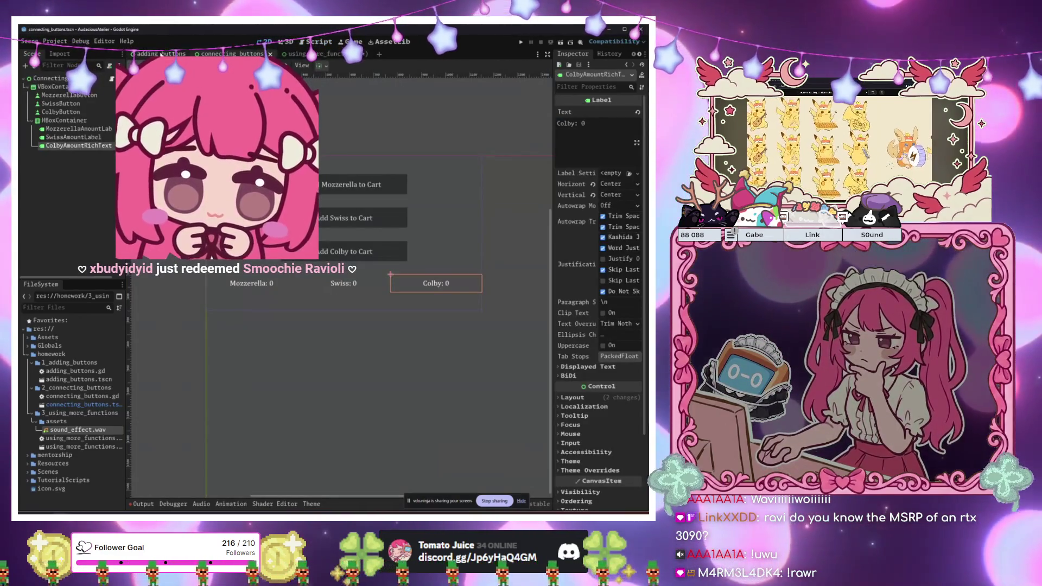
pyautogui.click(314, 454)
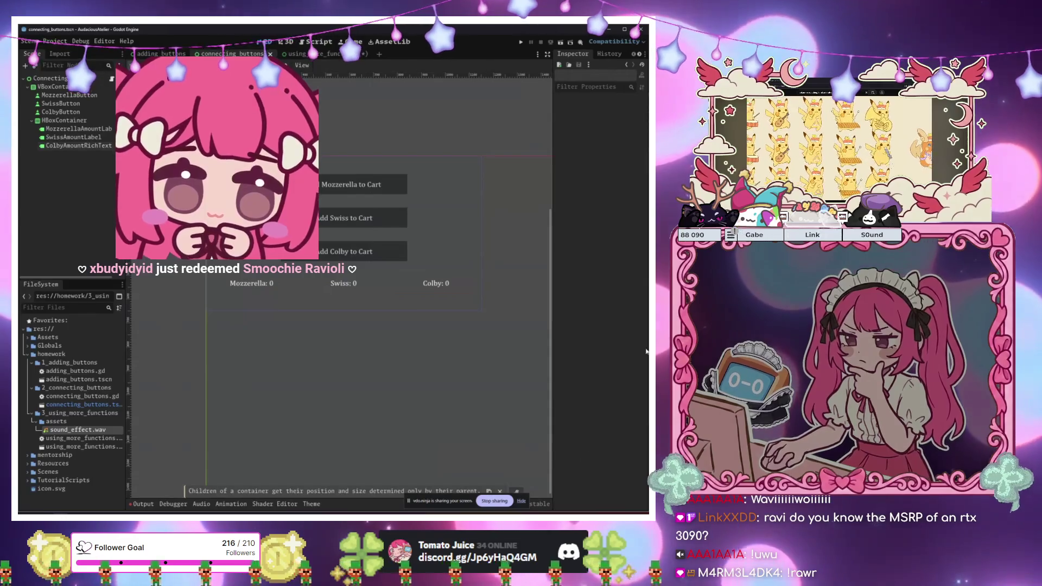
pyautogui.hotkey('alt', 'Tab')
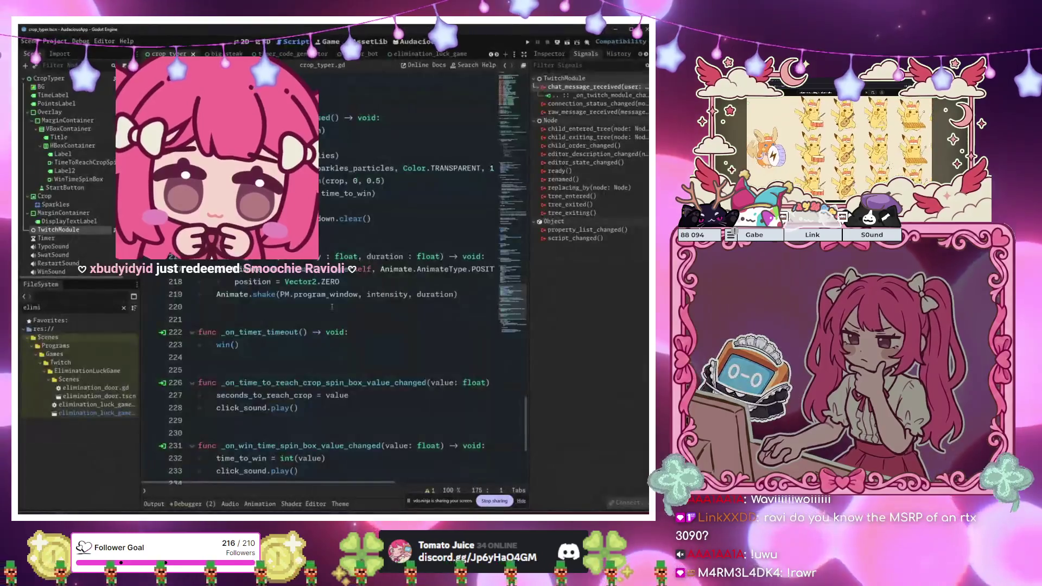
pyautogui.scroll(-6, 332, 306)
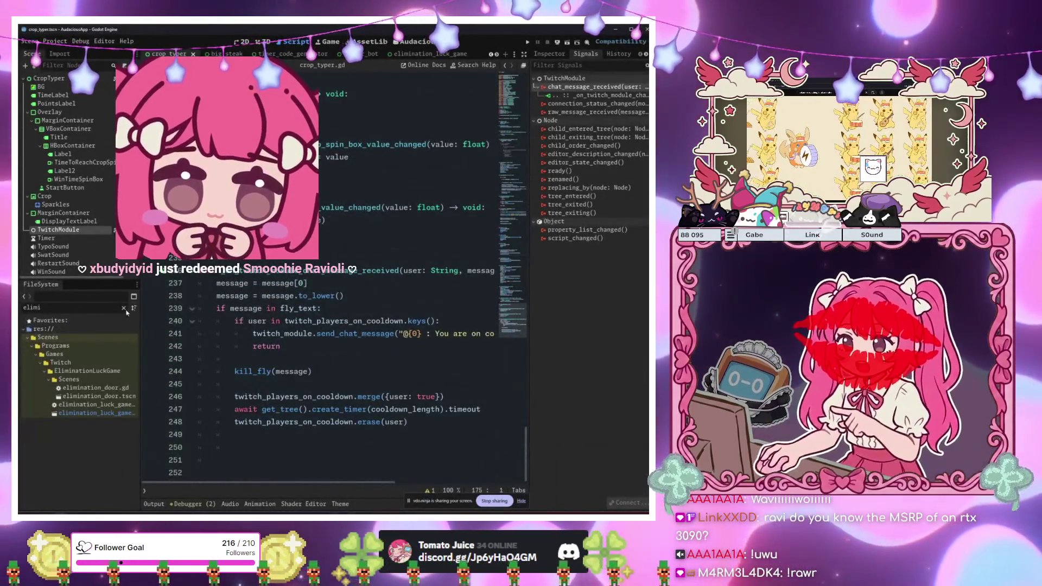
pyautogui.hotkey('alt', 'Tab')
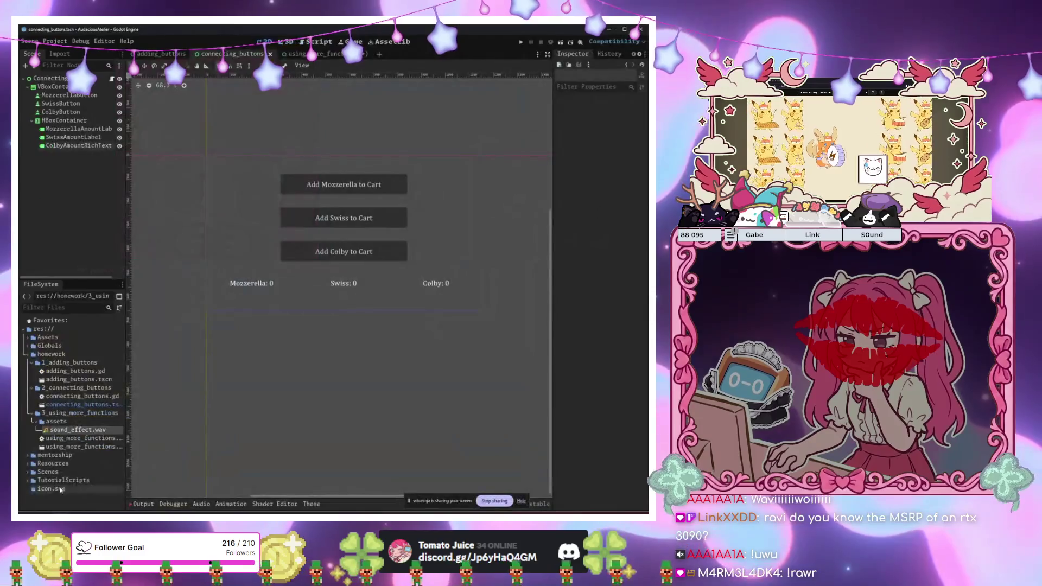
pyautogui.scroll(3, 213, 359)
pyautogui.scroll(-5, 214, 360)
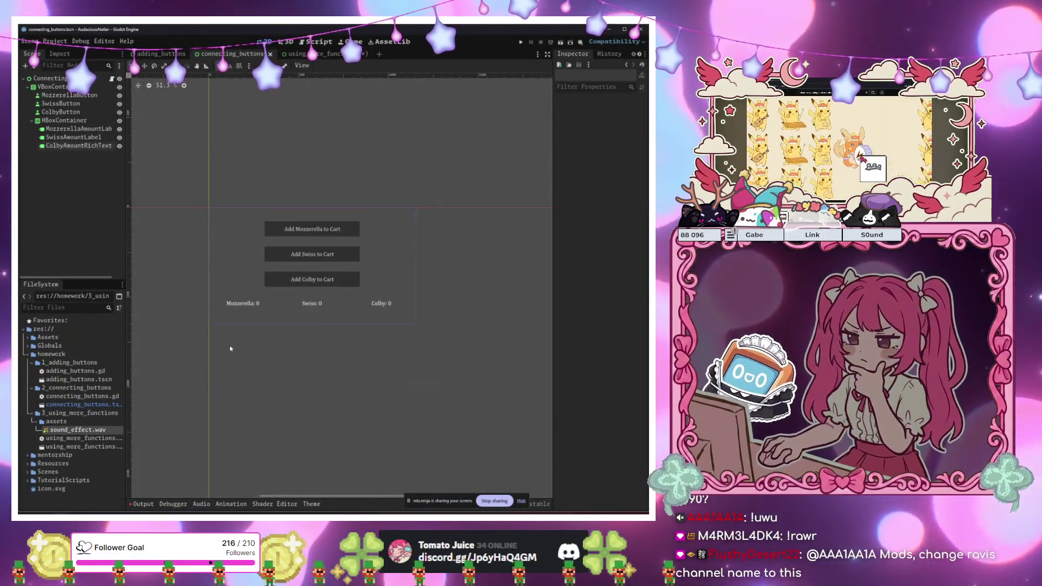
pyautogui.scroll(2, 230, 347)
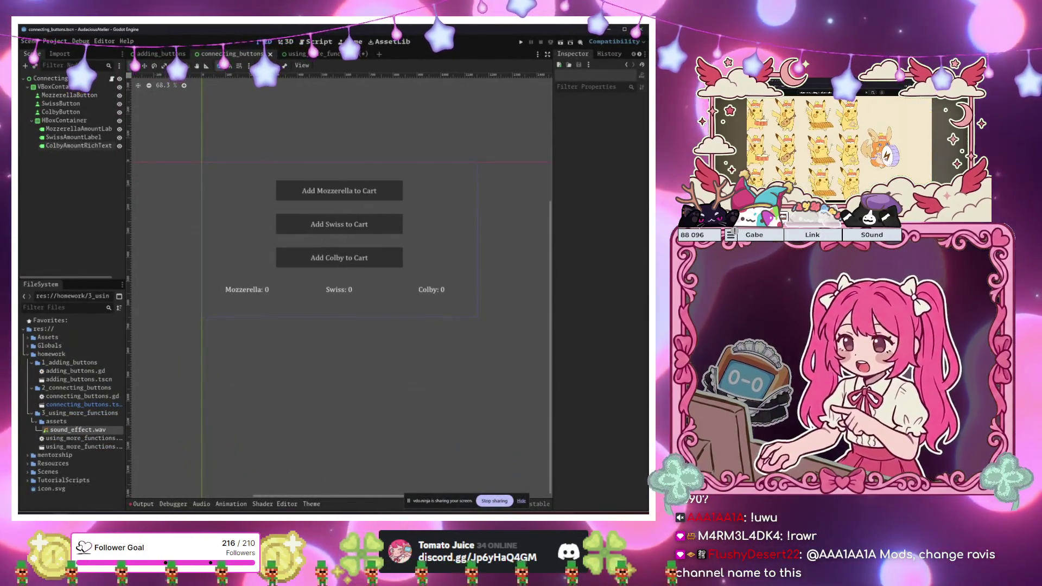
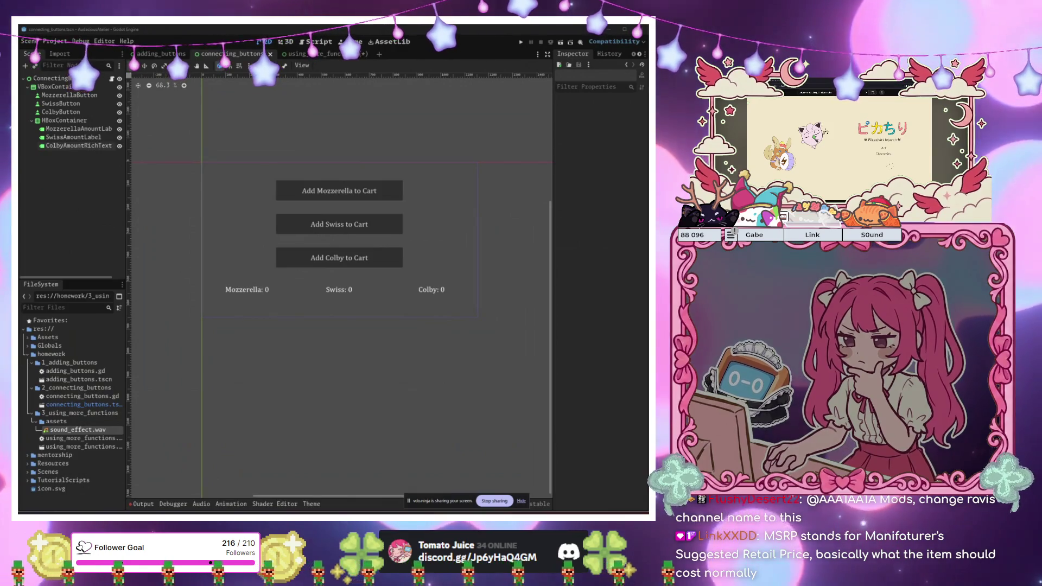
# Switch to the using_more_functions scene and open its script in the editor
pyautogui.hotkey('ctrl', 'Tab')
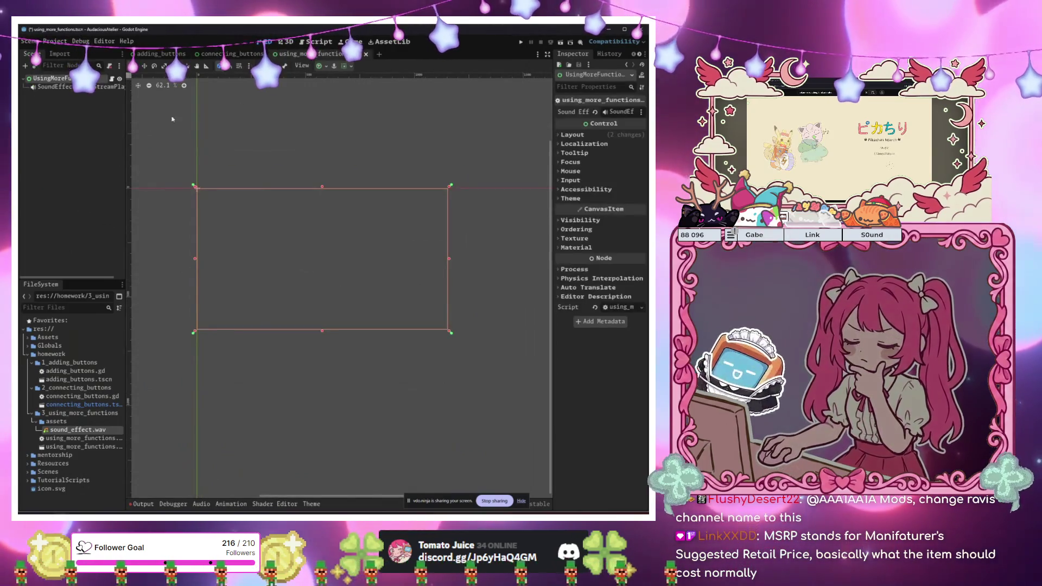
pyautogui.click(112, 80)
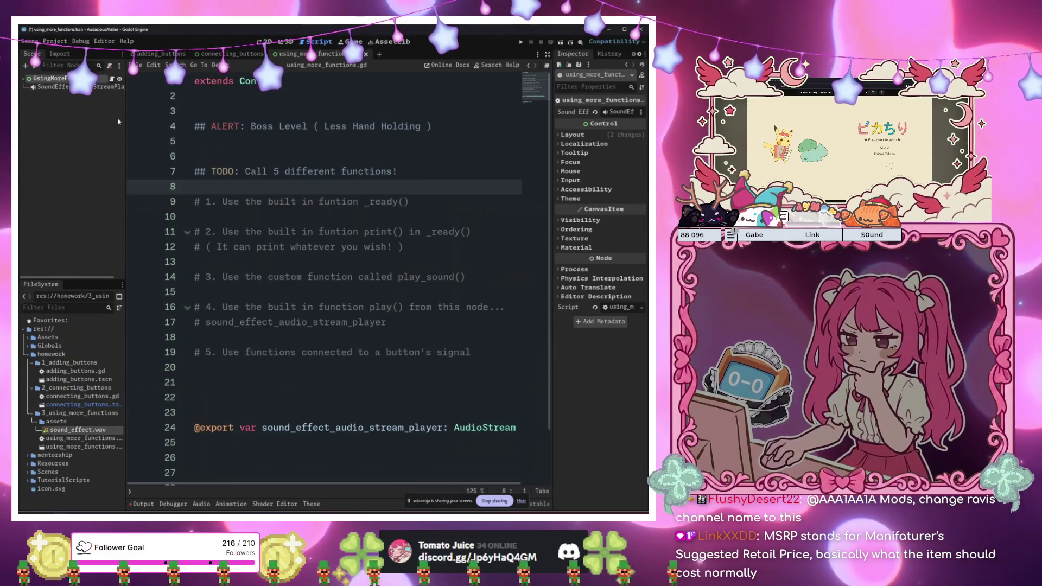
pyautogui.click(320, 246)
pyautogui.scroll(-2, 311, 335)
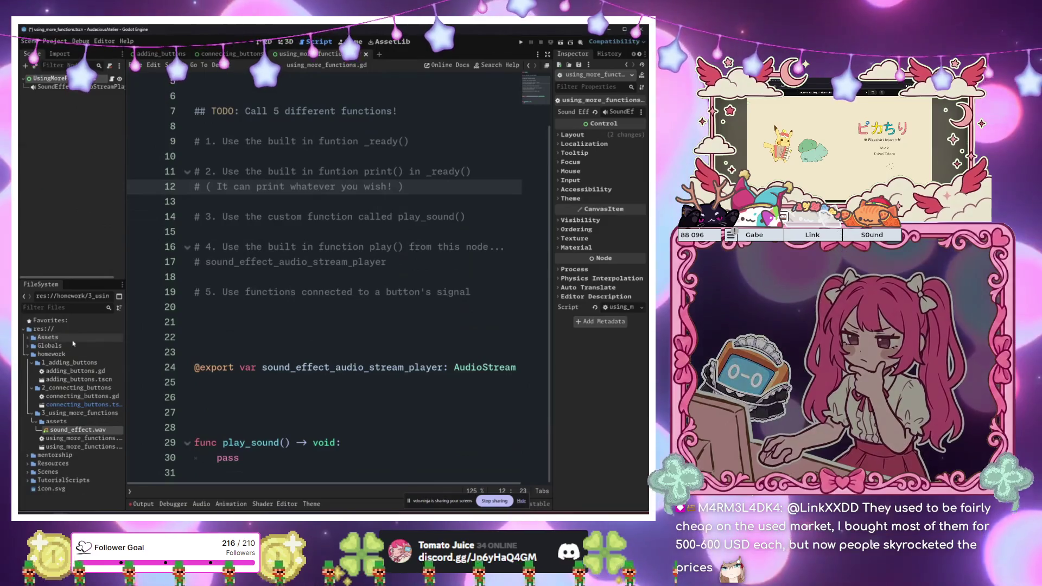
# Delete the 'ALERT: Boss Level' comment line and its following blank line
pyautogui.click(391, 386)
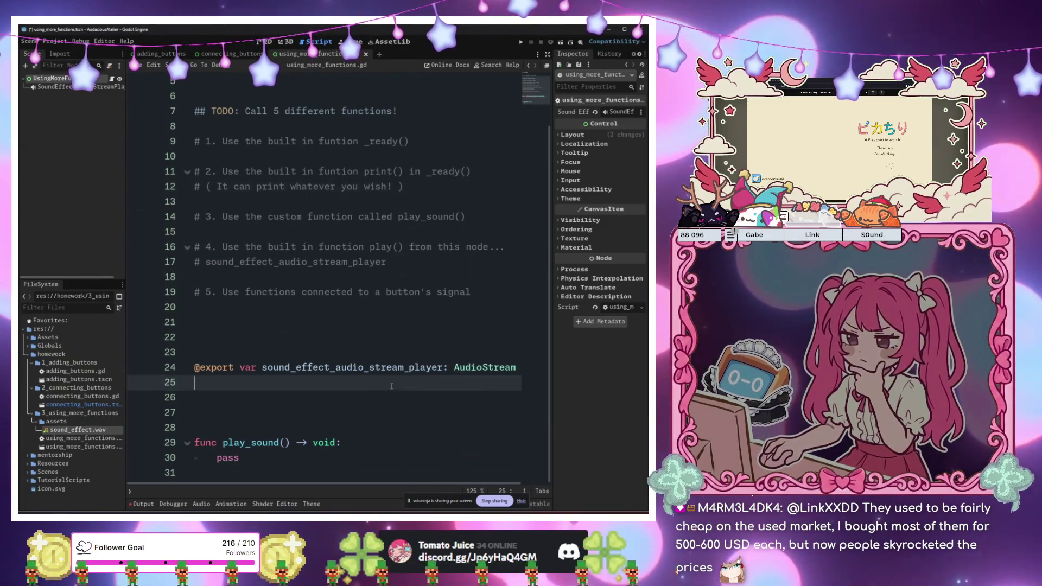
pyautogui.scroll(2, 379, 244)
pyautogui.click(374, 98)
pyautogui.moveTo(373, 98)
pyautogui.mouseDown()
pyautogui.moveTo(244, 126)
pyautogui.moveTo(434, 126)
pyautogui.mouseUp()
pyautogui.press('Delete')
pyautogui.press('Delete')
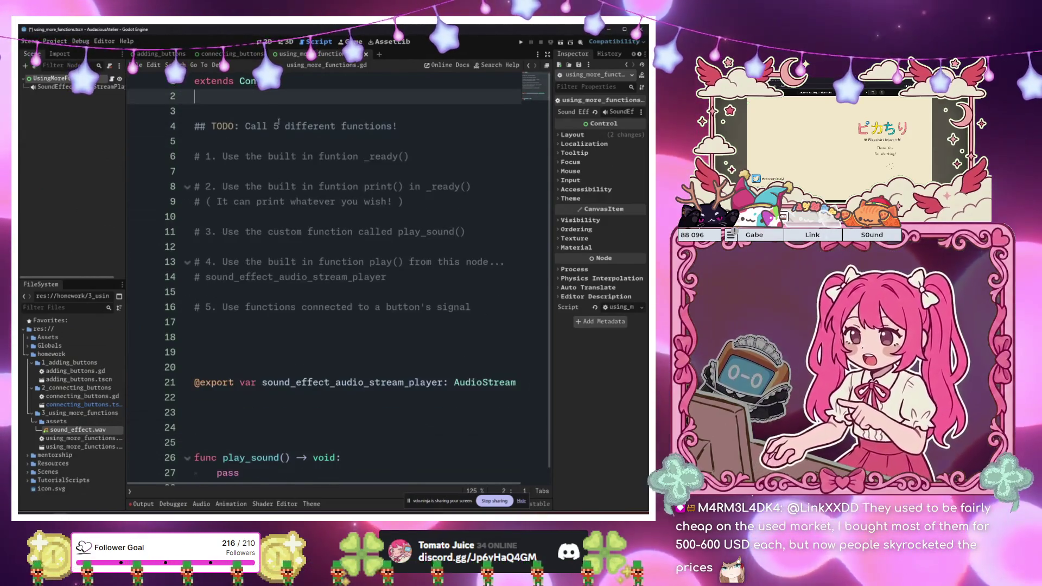
pyautogui.scroll(-1, 278, 121)
pyautogui.click(279, 320)
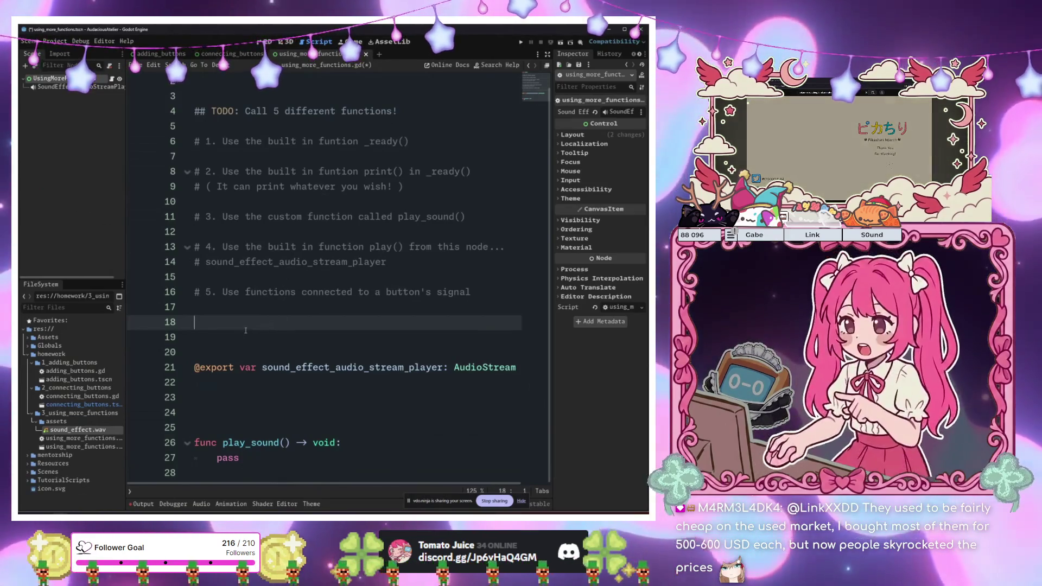
pyautogui.press('Down')
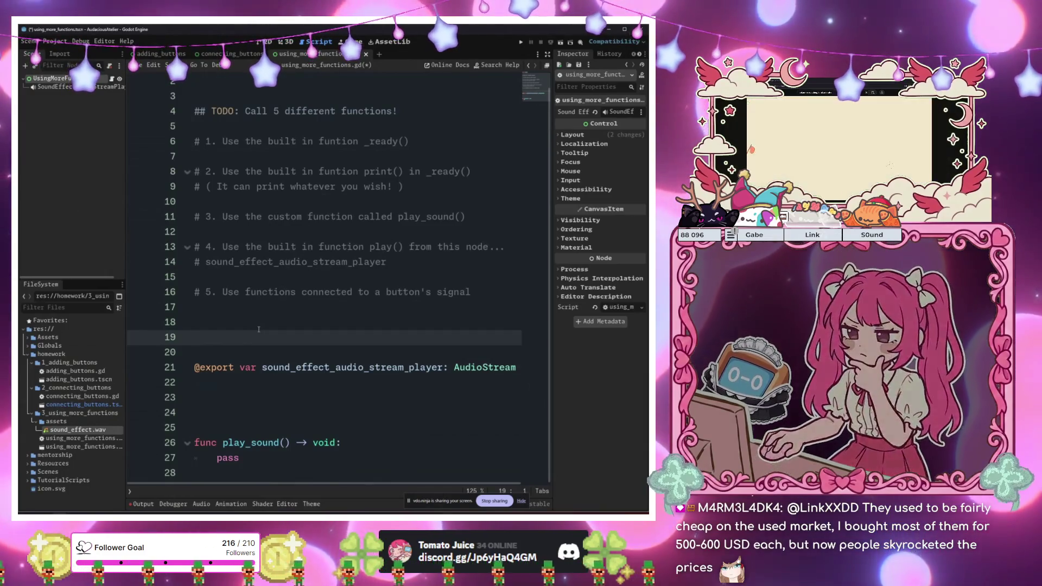
pyautogui.hotkey('ctrl', 's')
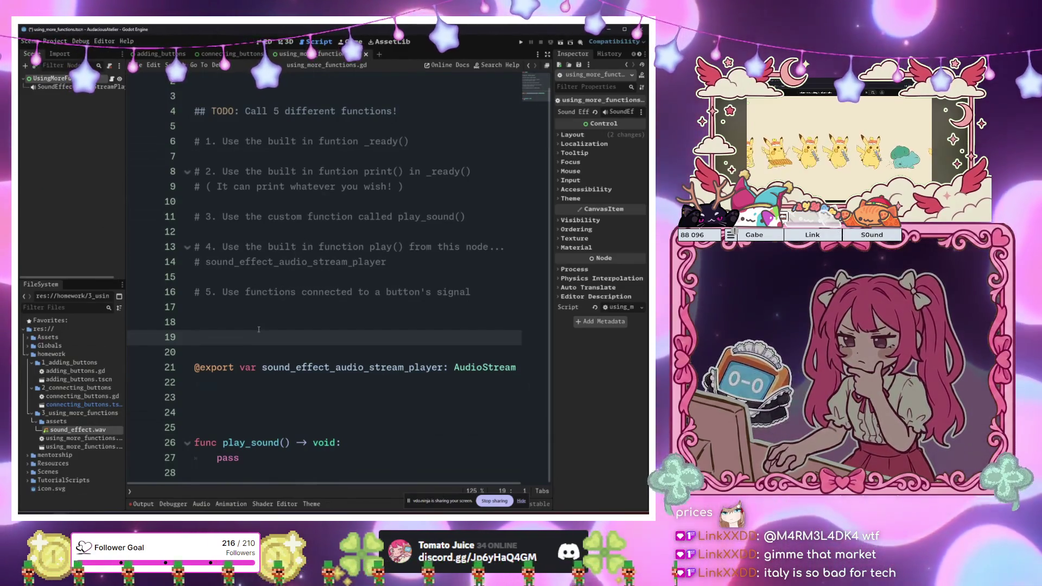
pyautogui.click(299, 246)
pyautogui.click(304, 322)
pyautogui.scroll(1, 326, 320)
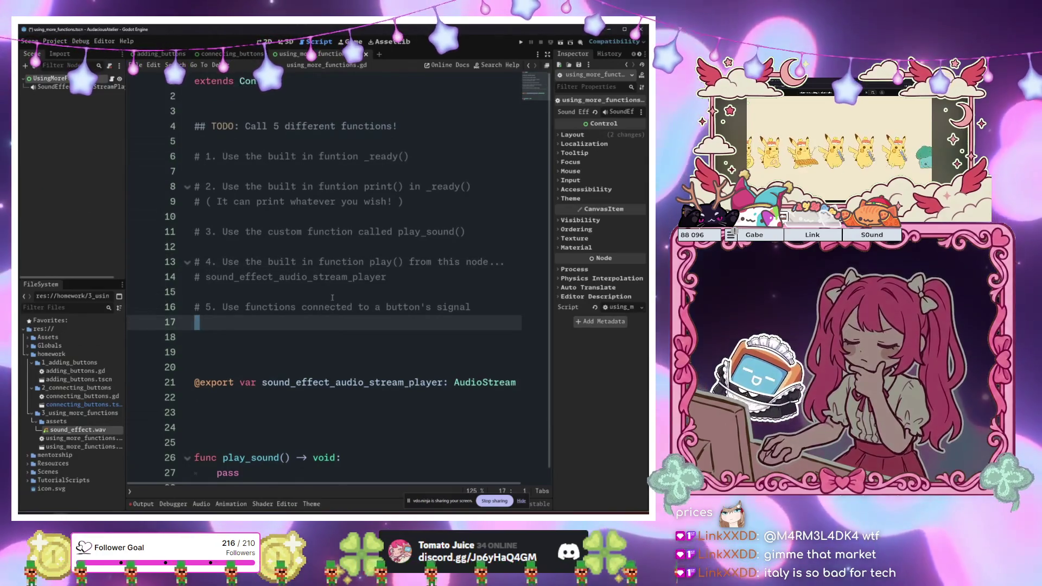
pyautogui.click(339, 293)
pyautogui.click(347, 336)
pyautogui.click(358, 351)
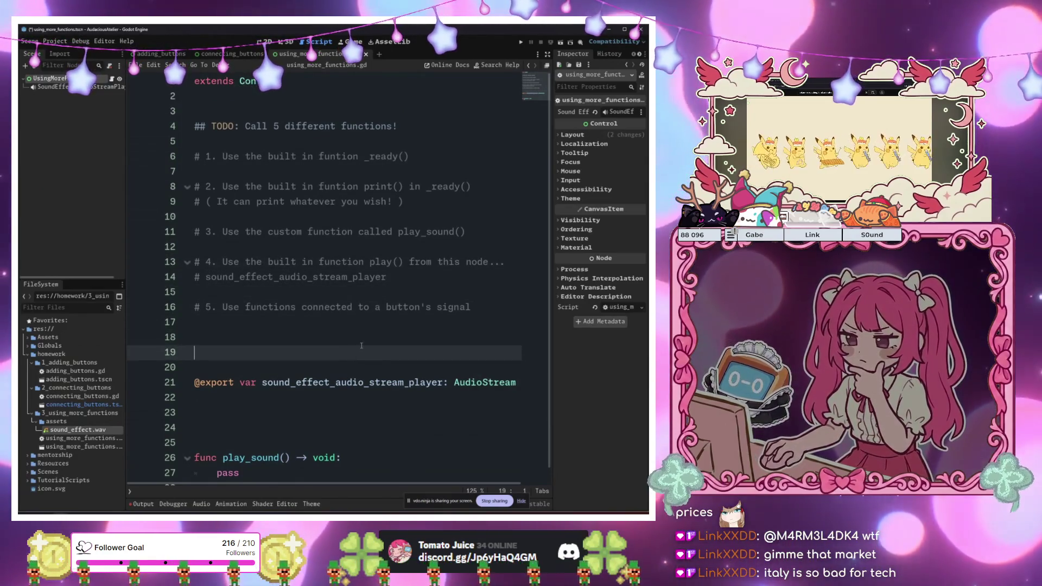
pyautogui.press('BackSpace')
pyautogui.press('BackSpace')
# Review the TODO heading and items 1–2 about _ready() and print()
pyautogui.click(326, 186)
pyautogui.moveTo(274, 126)
pyautogui.mouseDown()
pyautogui.moveTo(325, 190)
pyautogui.moveTo(319, 213)
pyautogui.mouseUp()
pyautogui.click(320, 277)
pyautogui.click(320, 322)
pyautogui.click(299, 141)
pyautogui.moveTo(212, 126)
pyautogui.mouseDown()
pyautogui.moveTo(298, 138)
pyautogui.moveTo(320, 314)
pyautogui.mouseUp()
pyautogui.click(320, 322)
pyautogui.click(317, 337)
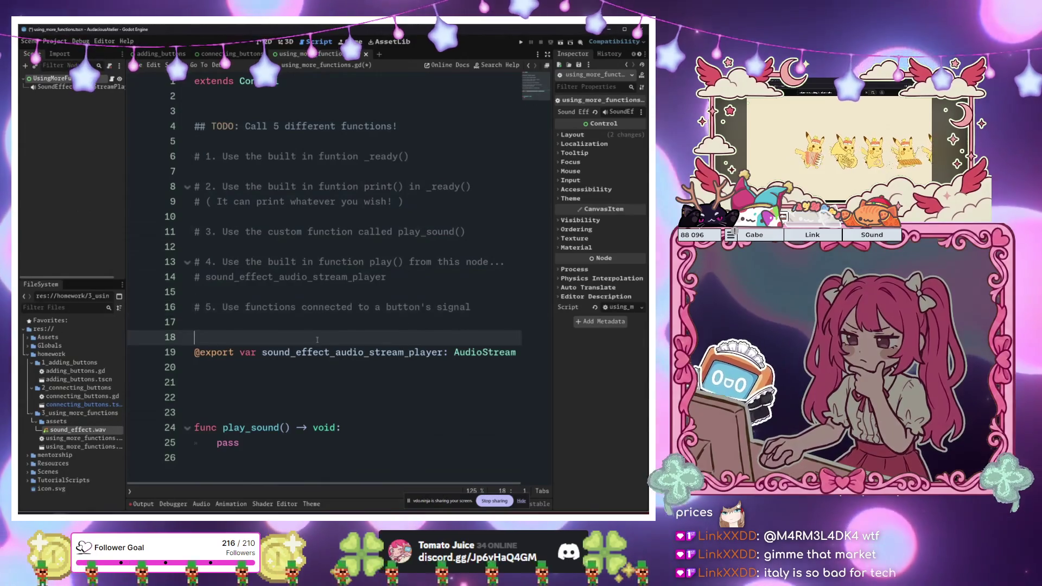
pyautogui.click(320, 201)
pyautogui.doubleClick(230, 156)
pyautogui.click(428, 155)
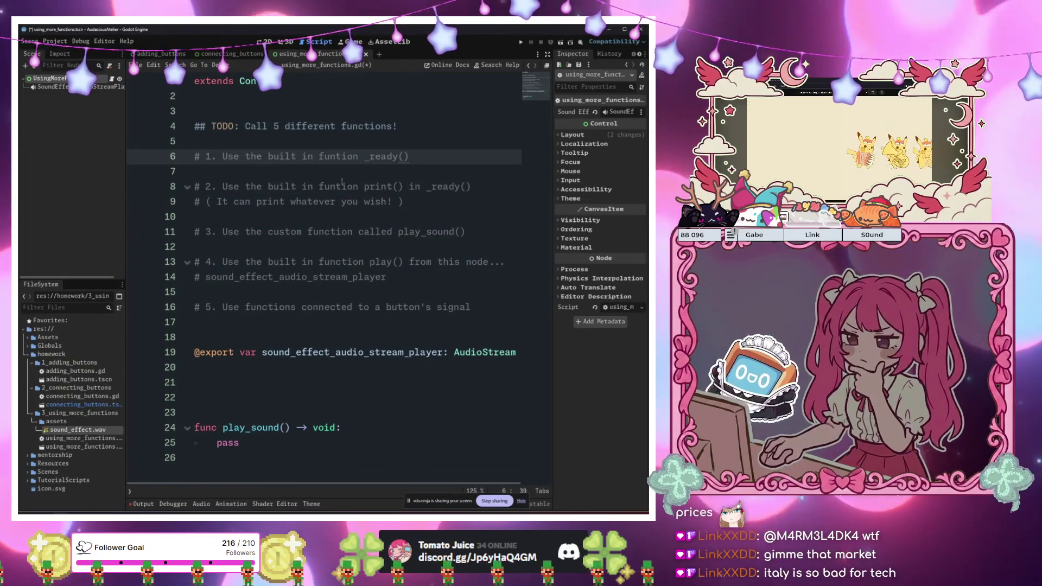
pyautogui.click(278, 186)
pyautogui.moveTo(222, 186); pyautogui.dragTo(405, 188)
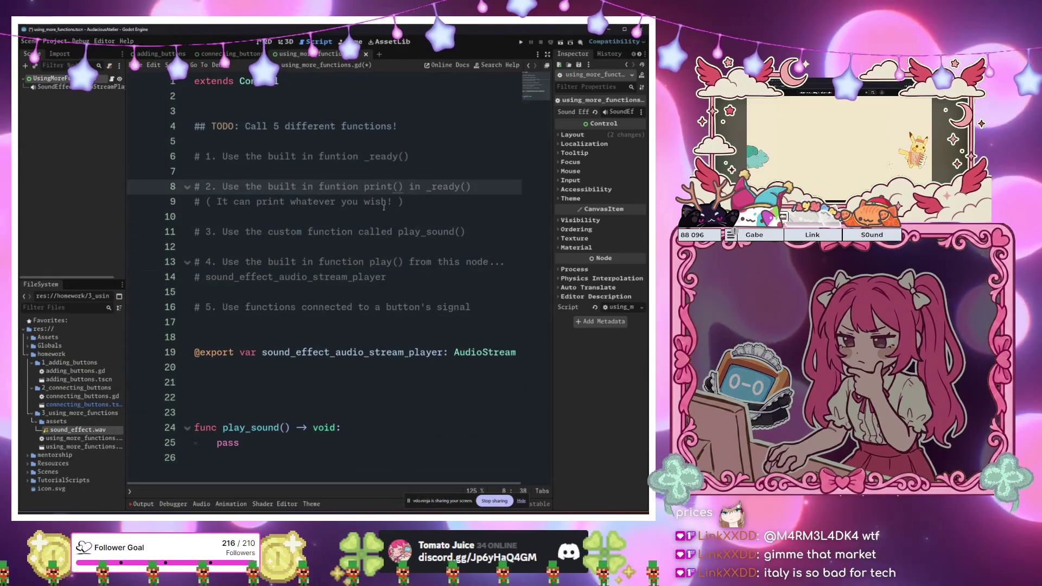
# Review TODO items 3–5 on play_sound(), play(), the sound player variable and button signal
pyautogui.click(283, 230)
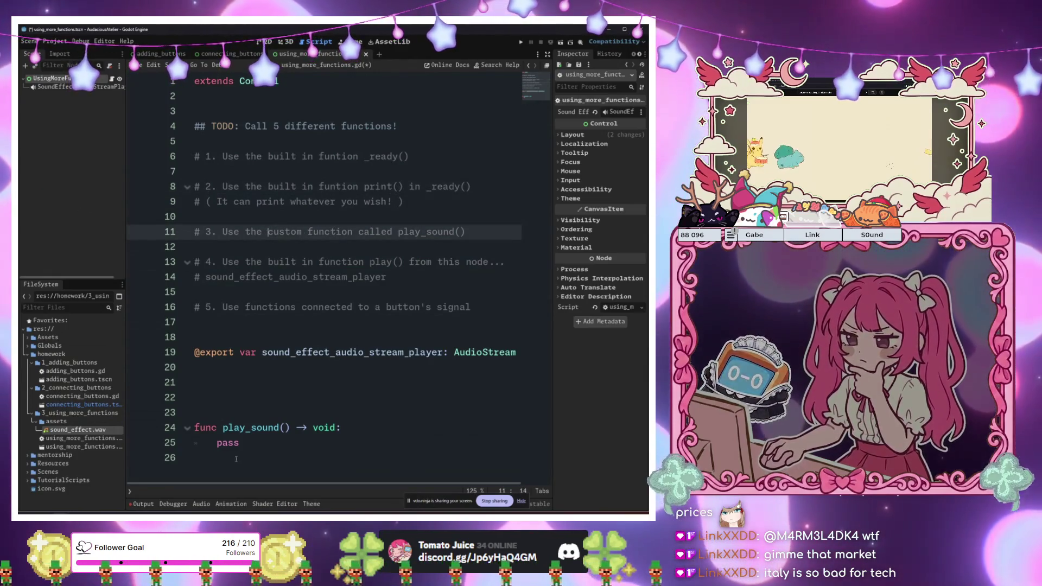
pyautogui.click(273, 429)
pyautogui.click(274, 436)
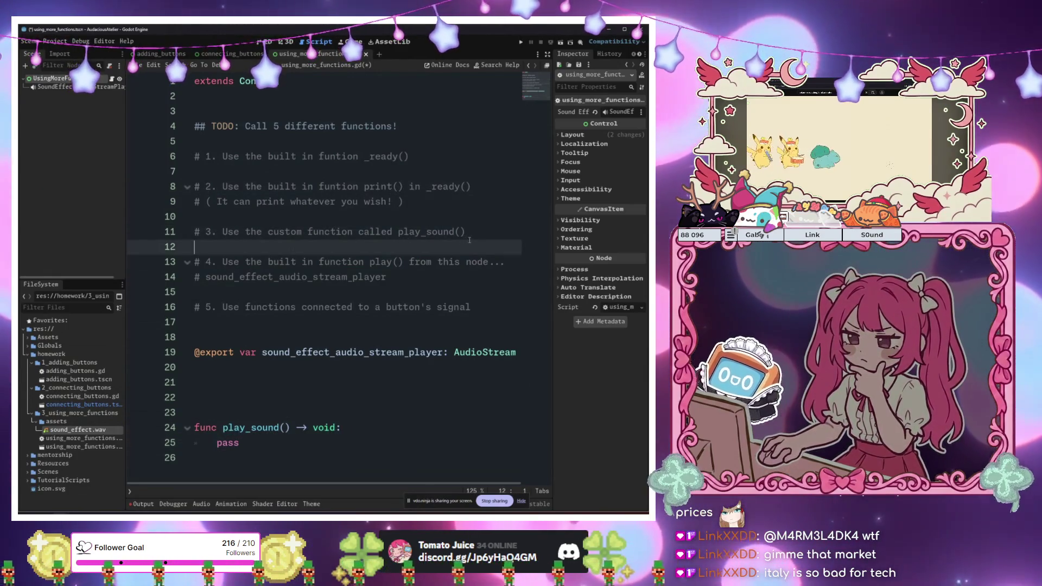
pyautogui.moveTo(285, 262); pyautogui.dragTo(418, 279)
pyautogui.moveTo(292, 352); pyautogui.dragTo(442, 352)
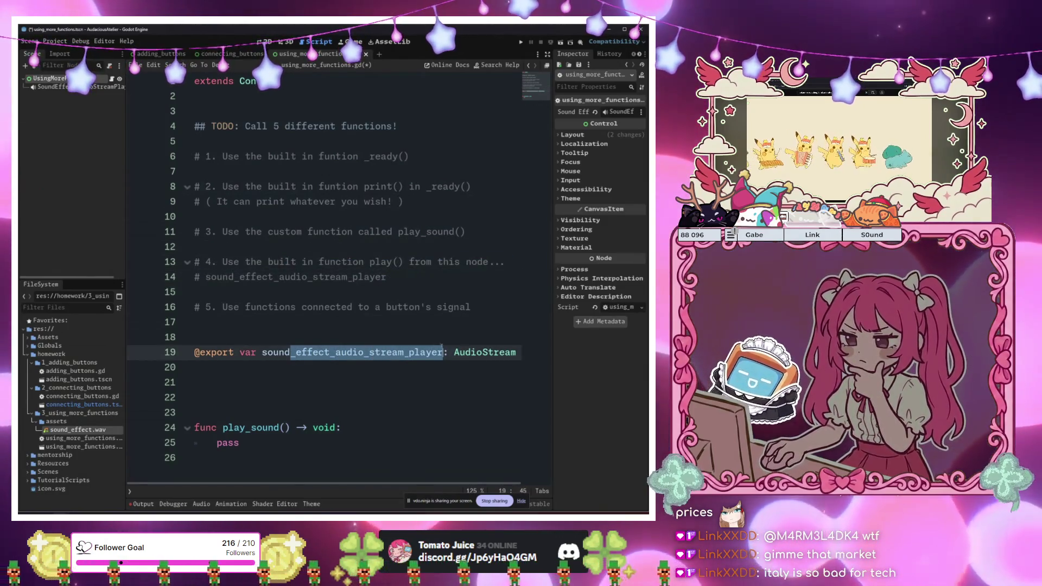
pyautogui.click(255, 276)
pyautogui.click(252, 307)
pyautogui.moveTo(253, 307); pyautogui.dragTo(471, 307)
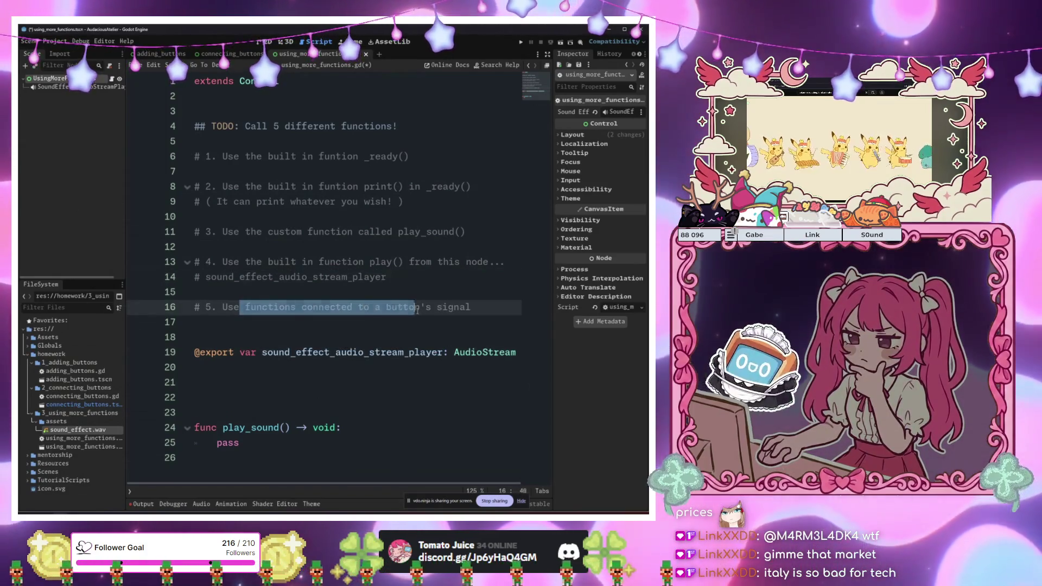
pyautogui.click(447, 315)
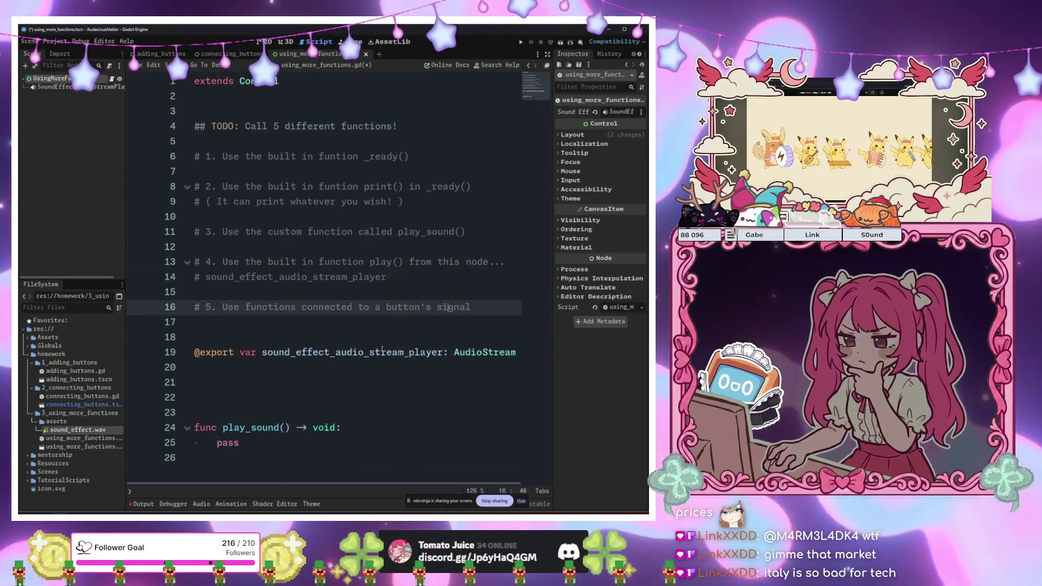
pyautogui.click(347, 397)
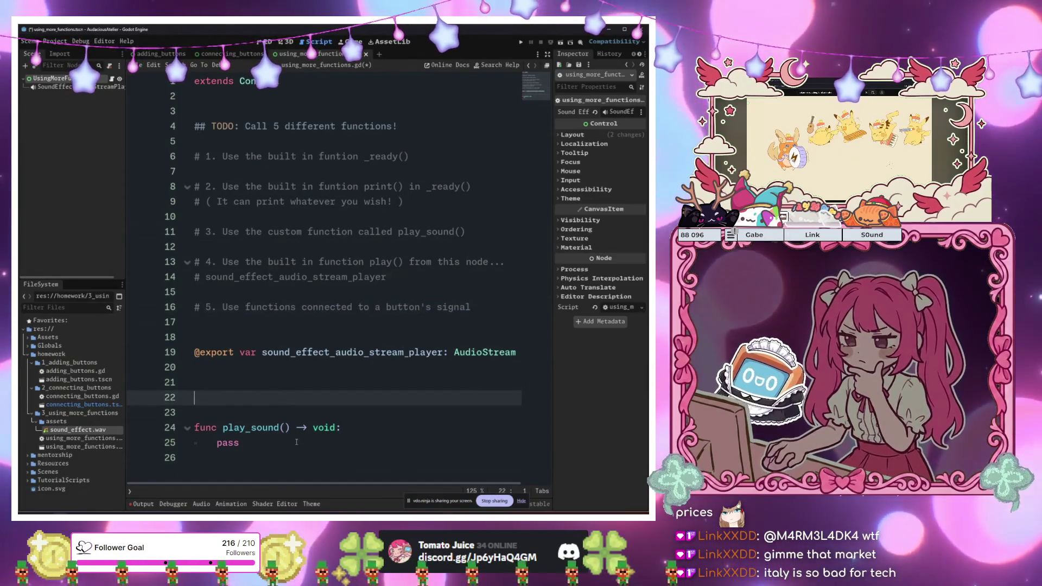
pyautogui.click(429, 337)
pyautogui.click(432, 322)
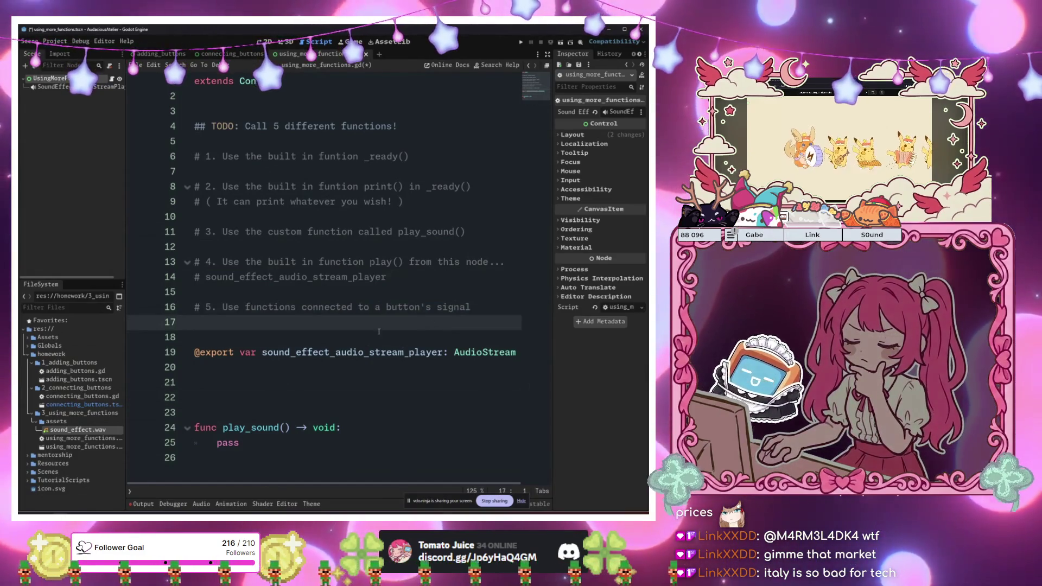
pyautogui.click(428, 338)
pyautogui.click(419, 307)
pyautogui.click(292, 128)
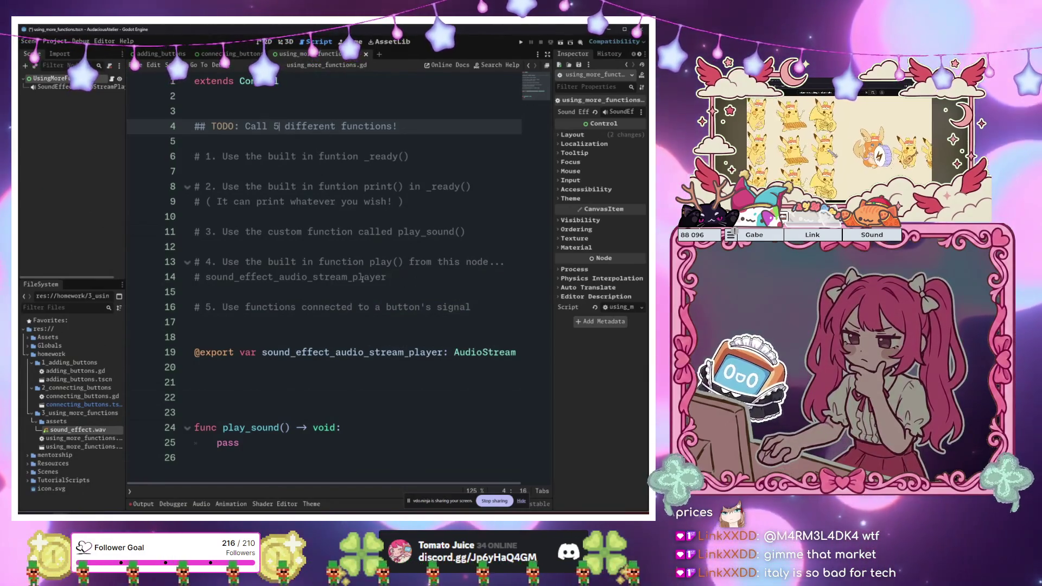
pyautogui.click(419, 293)
pyautogui.click(375, 201)
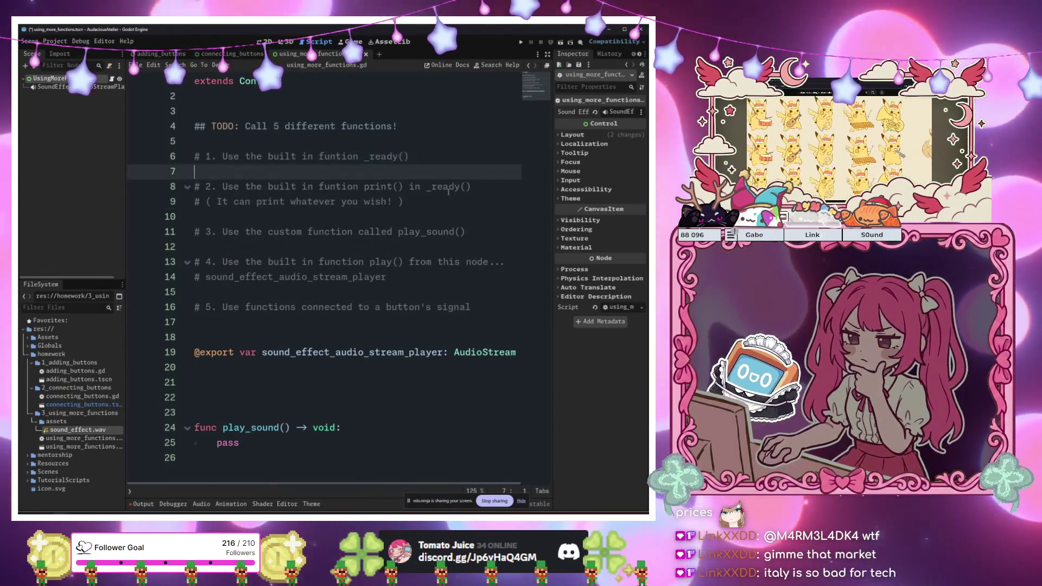
pyautogui.moveTo(436, 186); pyautogui.dragTo(487, 197)
pyautogui.click(436, 233)
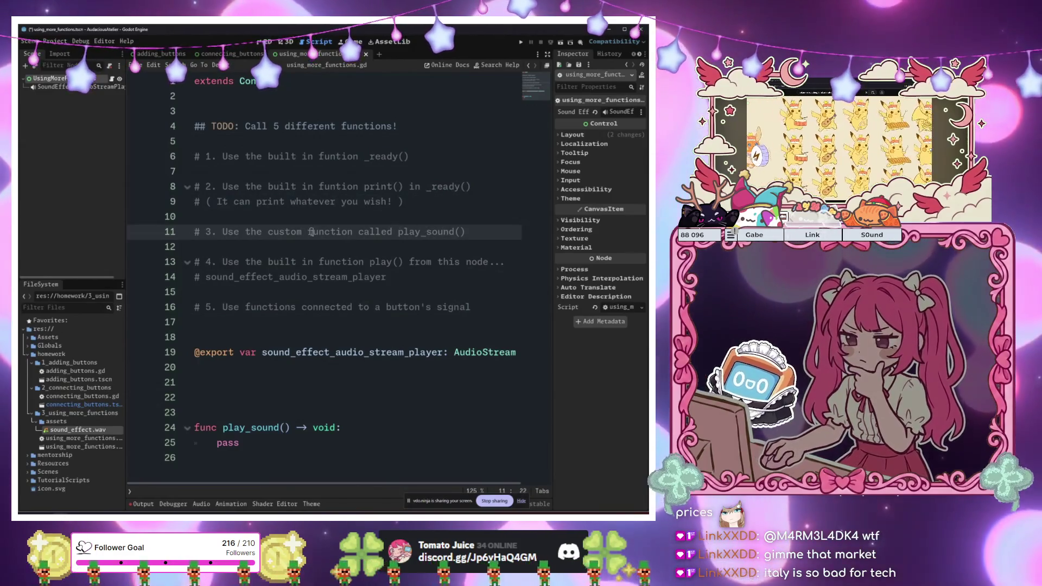
pyautogui.click(315, 242)
pyautogui.click(413, 306)
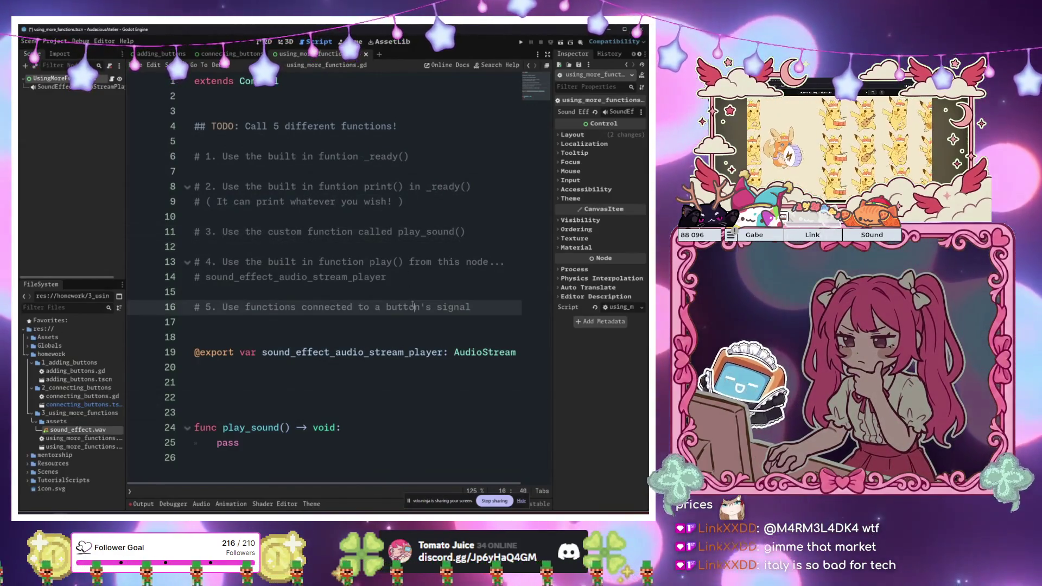
pyautogui.press('Down')
pyautogui.press('Down')
pyautogui.press('Down')
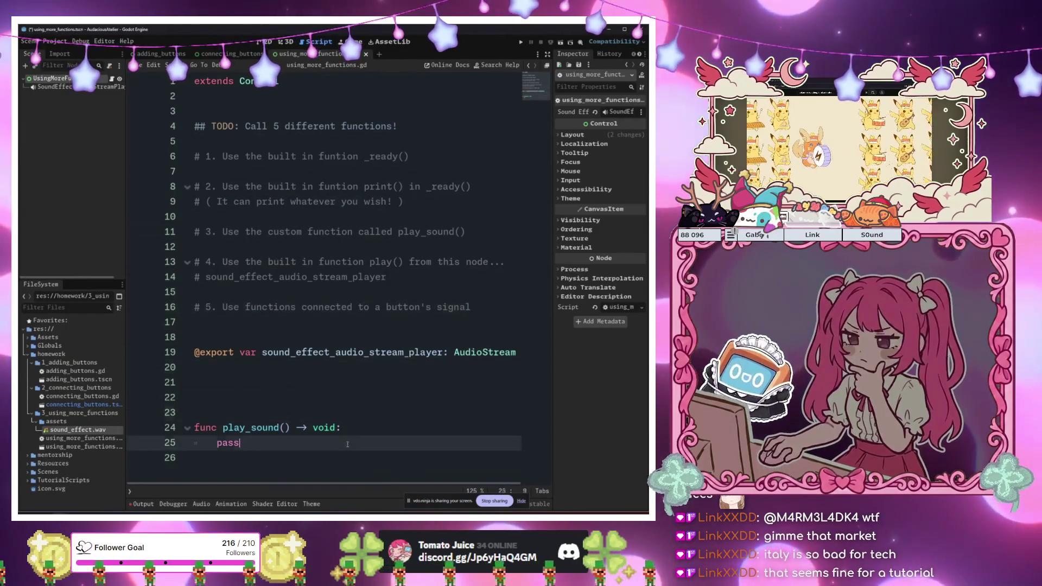
pyautogui.press('Up')
pyautogui.press('Up')
pyautogui.press('Up')
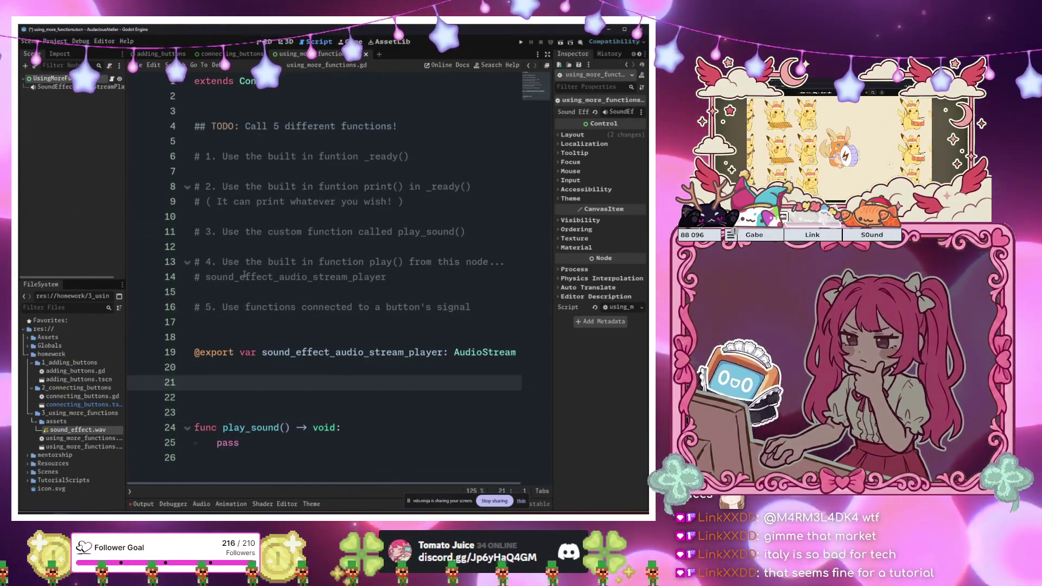
pyautogui.click(303, 367)
pyautogui.click(319, 384)
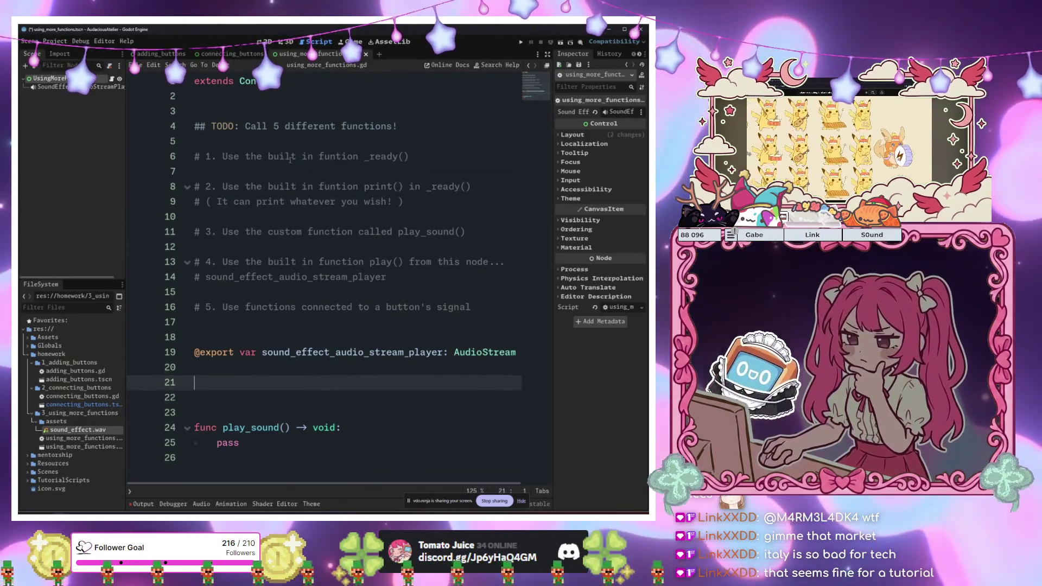
pyautogui.click(483, 307)
pyautogui.click(54, 86)
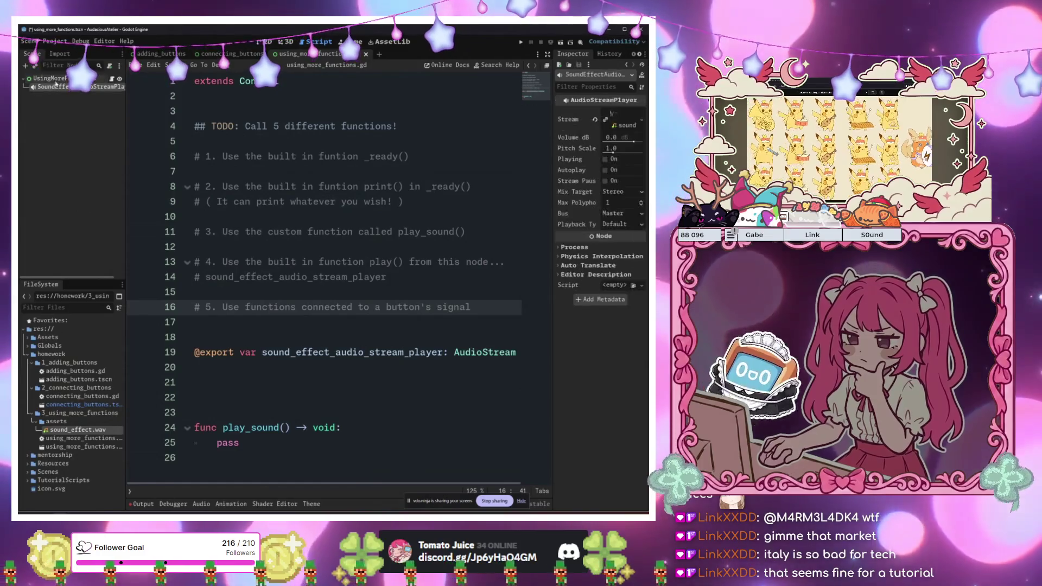
pyautogui.click(54, 79)
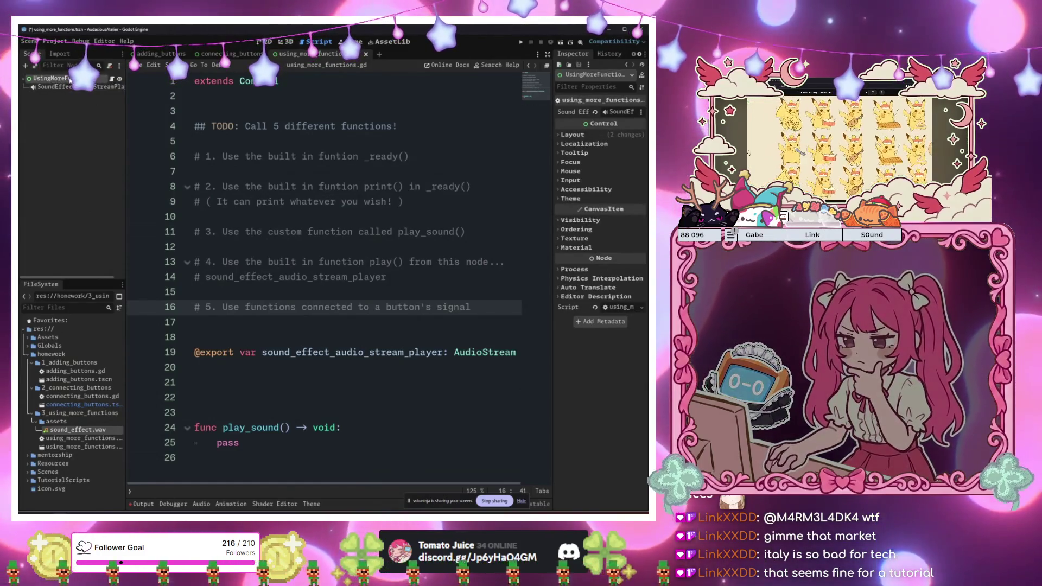
pyautogui.click(359, 231)
pyautogui.click(374, 322)
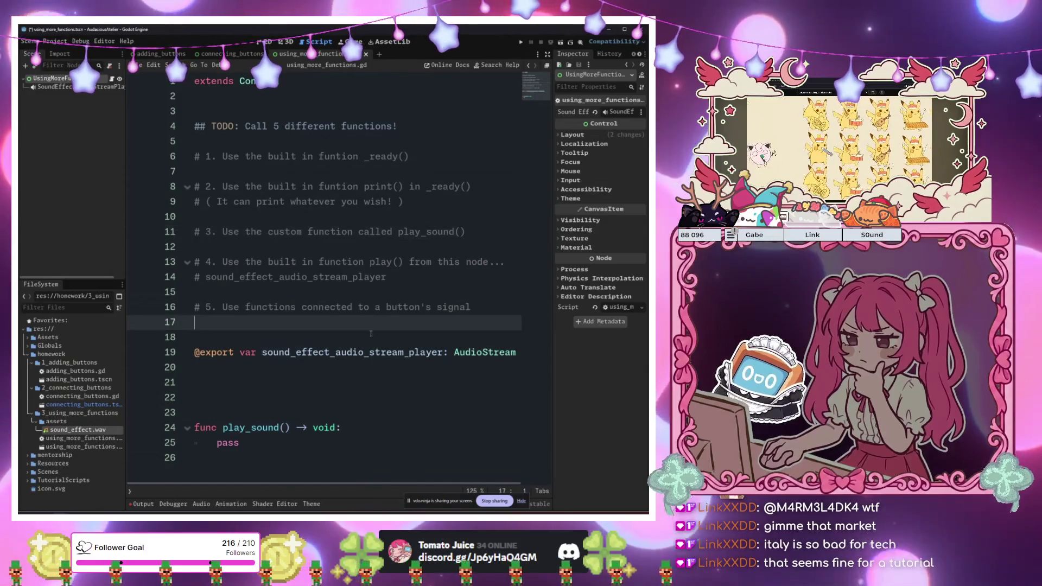
pyautogui.click(388, 352)
pyautogui.click(397, 369)
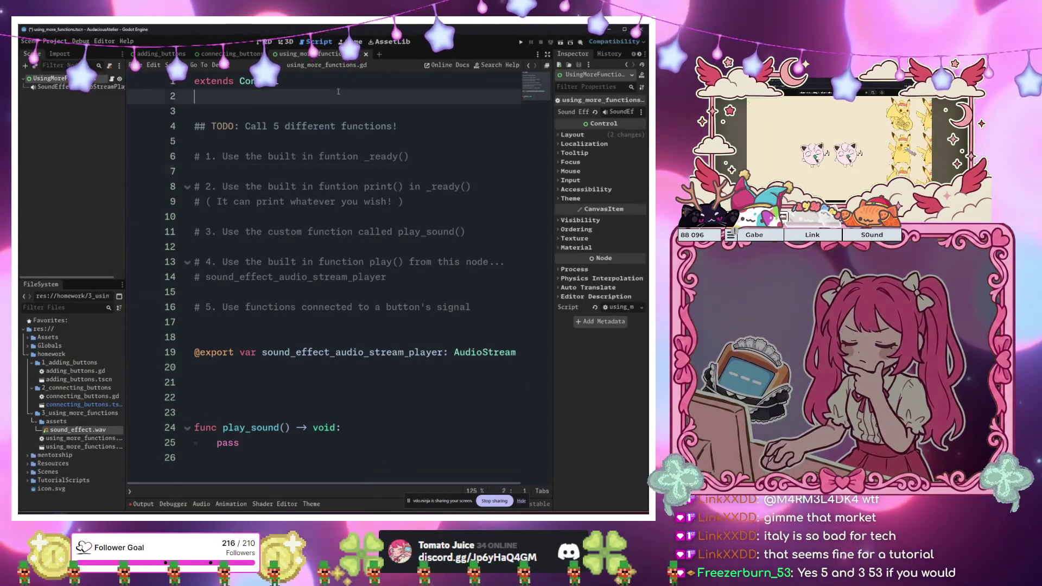
# Add '# ALERT: Pre-Test ( Less Hand Holding / Setup)' as line 3 under extends
pyautogui.click(341, 110)
pyautogui.press('Return')
pyautogui.press('Return')
pyautogui.click(340, 105)
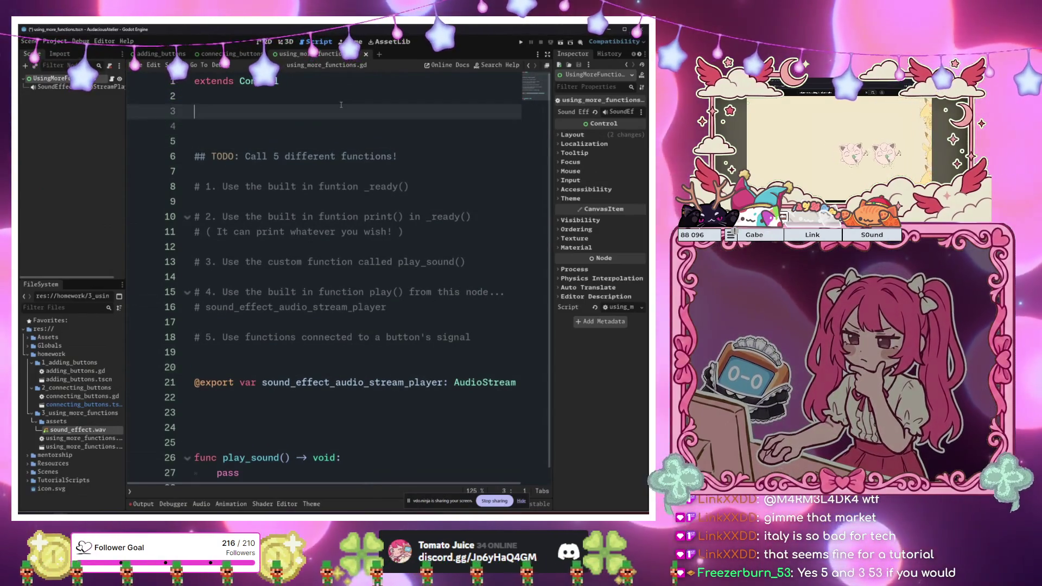
pyautogui.write('# ALE')
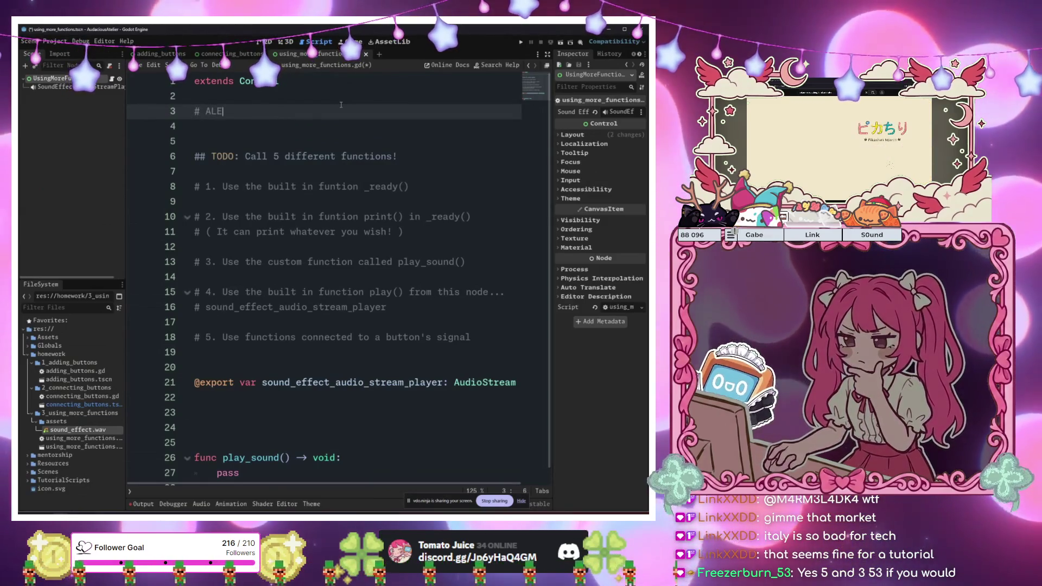
pyautogui.write('RT: PRE')
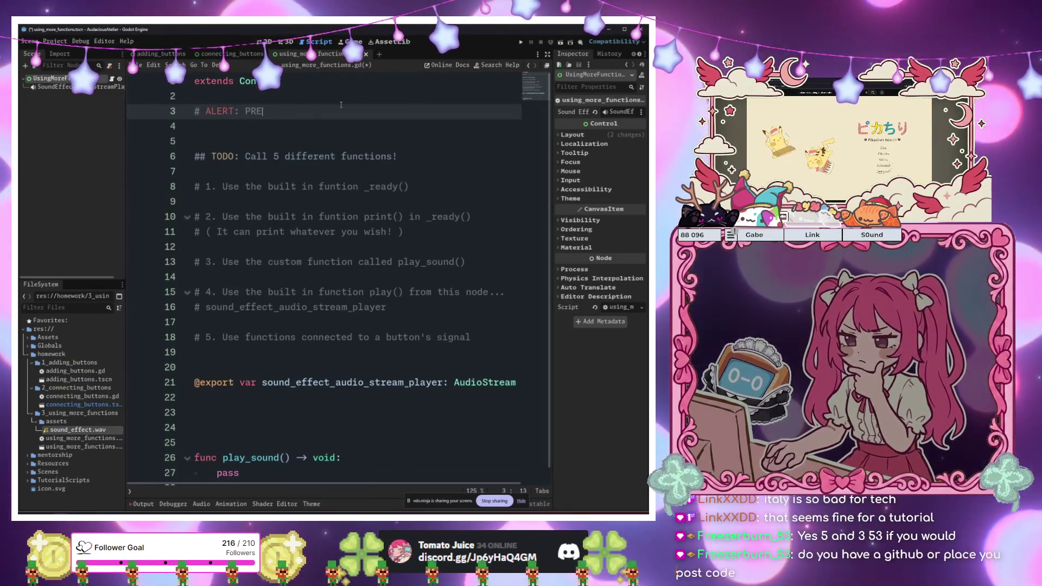
pyautogui.press('BackSpace')
pyautogui.press('BackSpace')
pyautogui.write('re-')
pyautogui.write(' be')
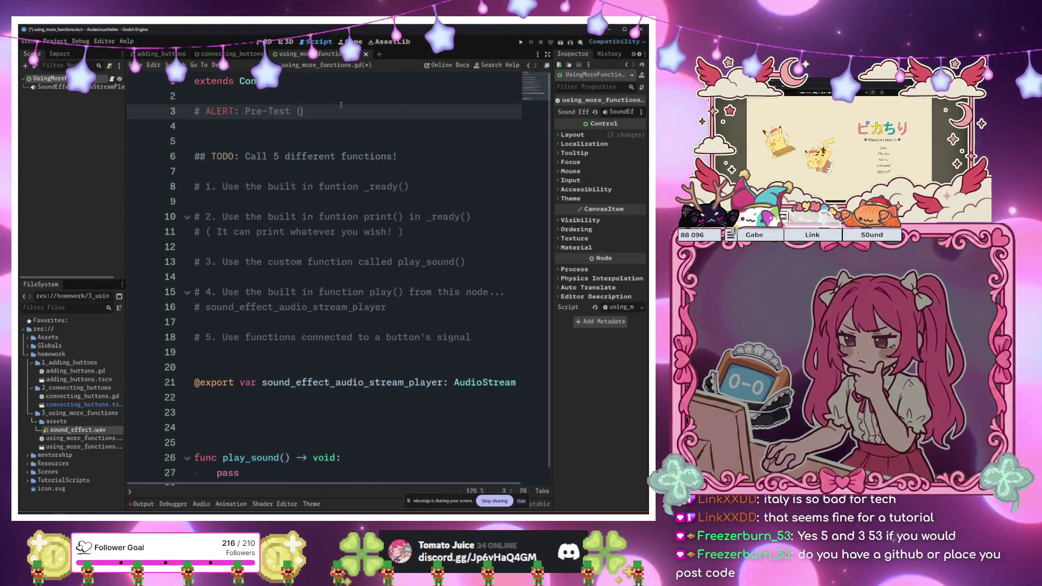
pyautogui.write(' Less Hand Ho')
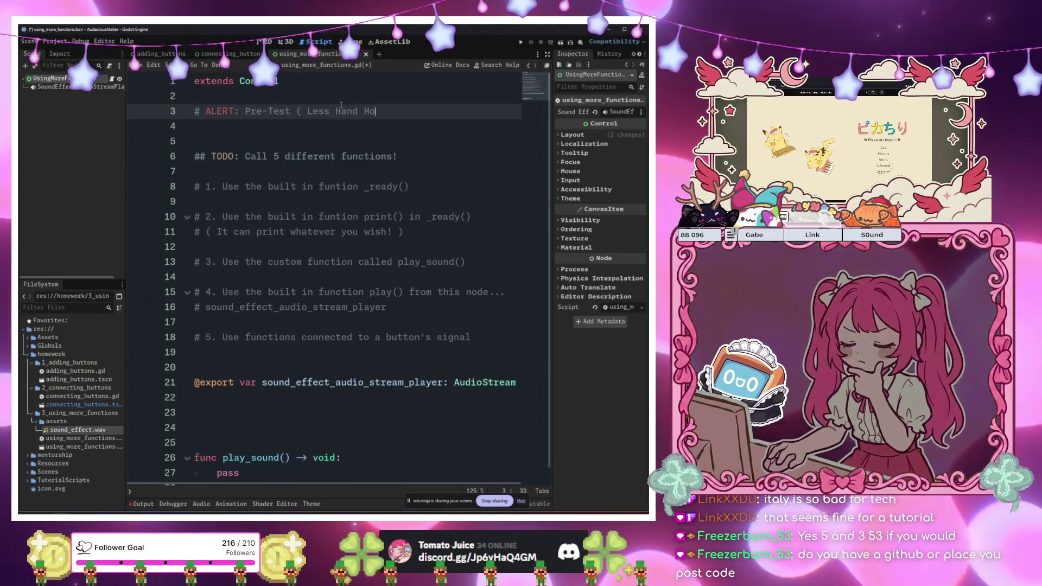
pyautogui.write('lding )')
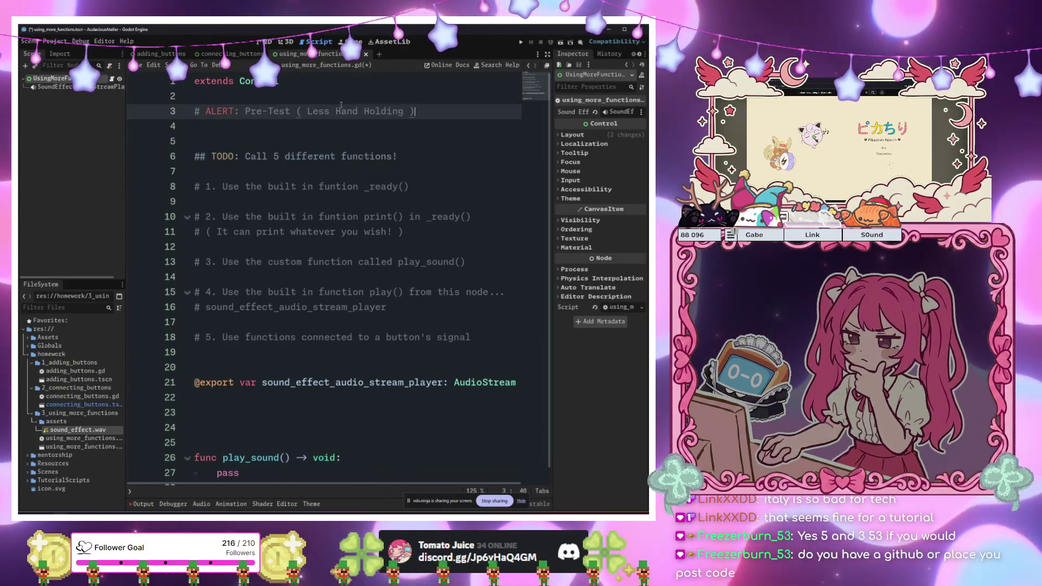
pyautogui.press('Left')
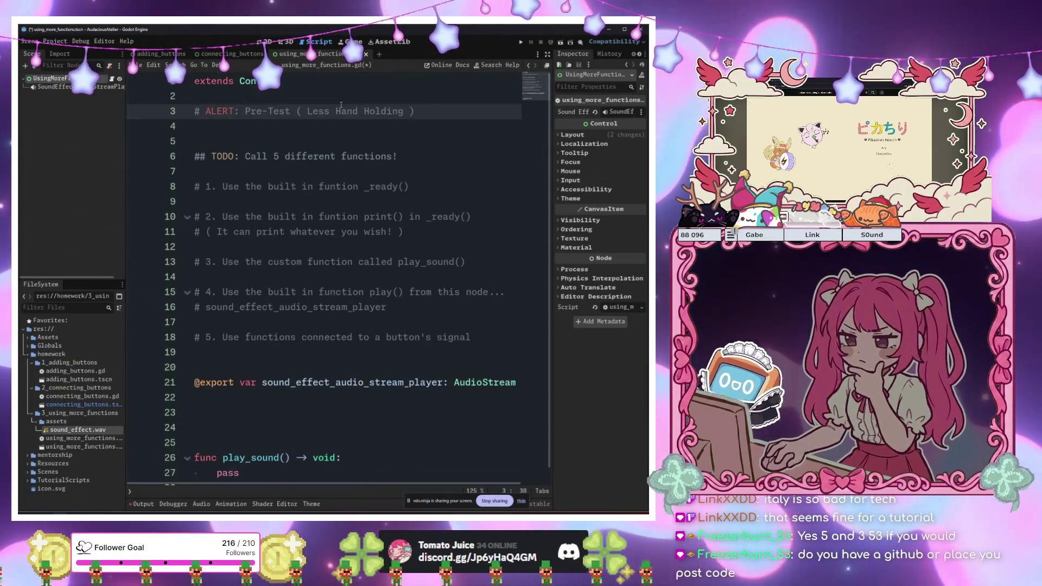
pyautogui.write('/ S')
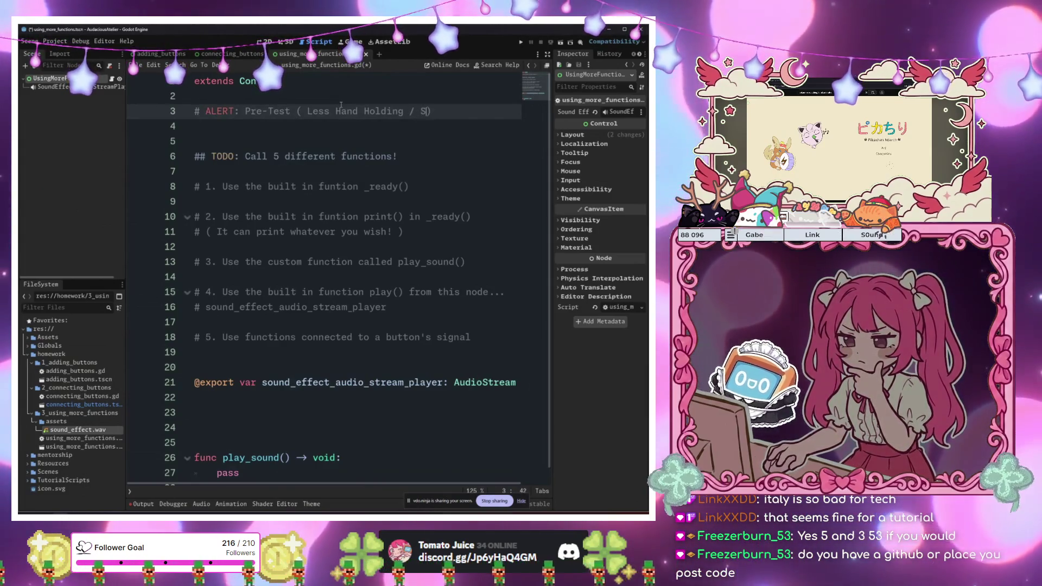
pyautogui.write('etup')
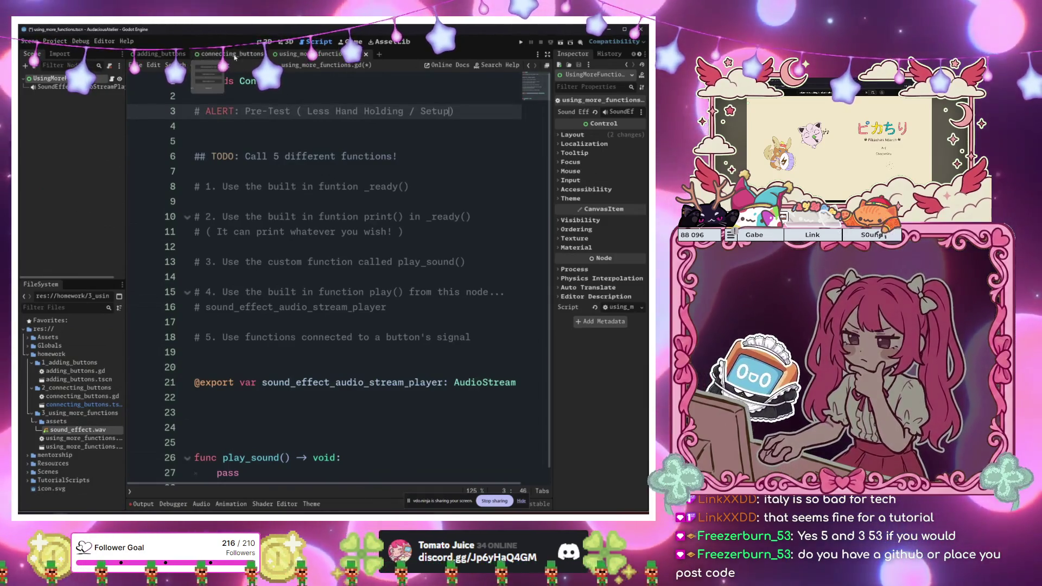
# Open the connecting_buttons scene and view its cheese buttons in 2D
pyautogui.click(239, 54)
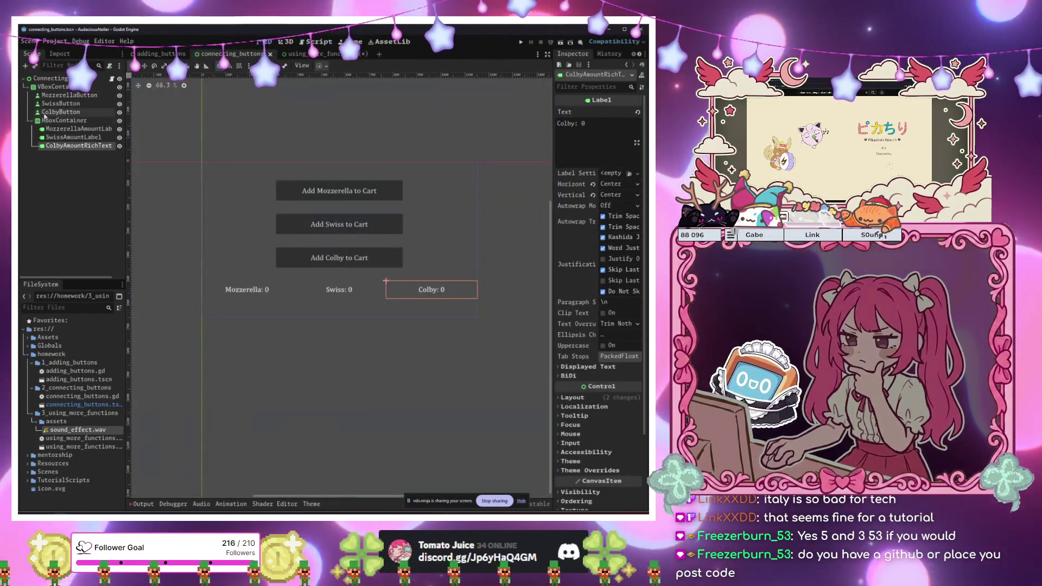
pyautogui.click(69, 95)
pyautogui.press('Down')
pyautogui.press('Down')
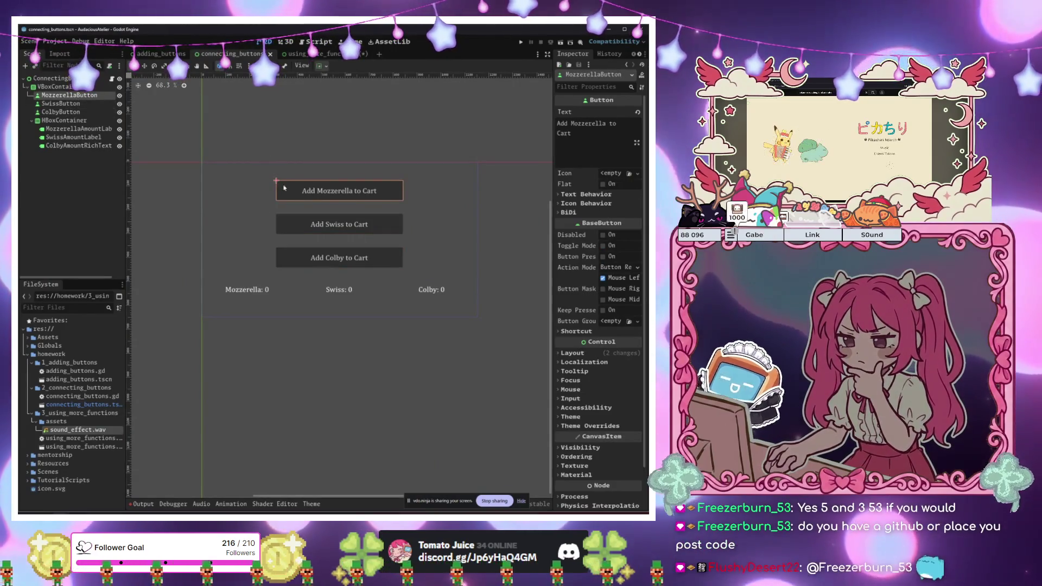
# Return to the using_more_functions scene and open using_more_functions.gd
pyautogui.click(442, 326)
pyautogui.click(324, 55)
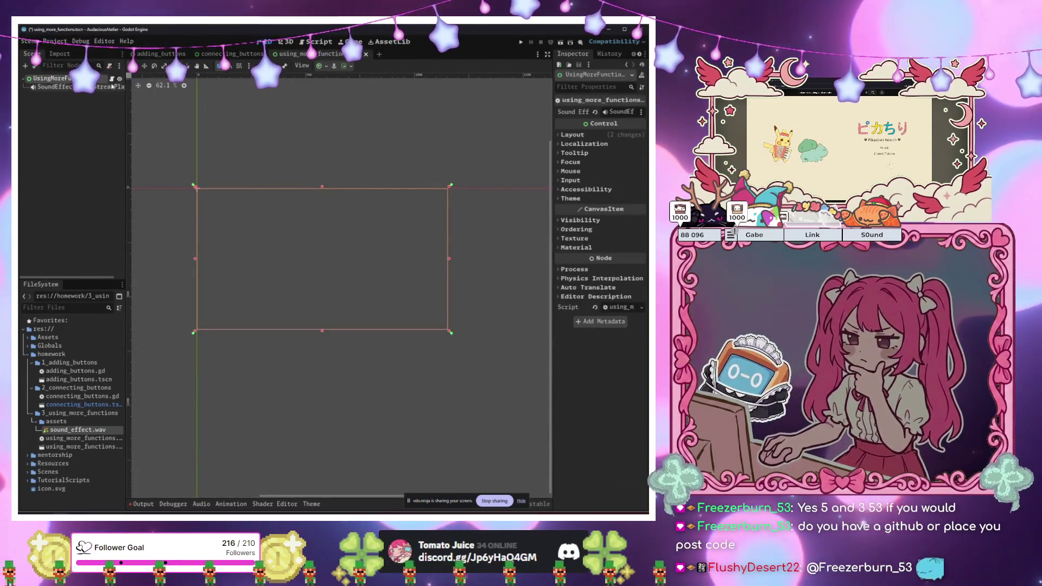
pyautogui.click(112, 80)
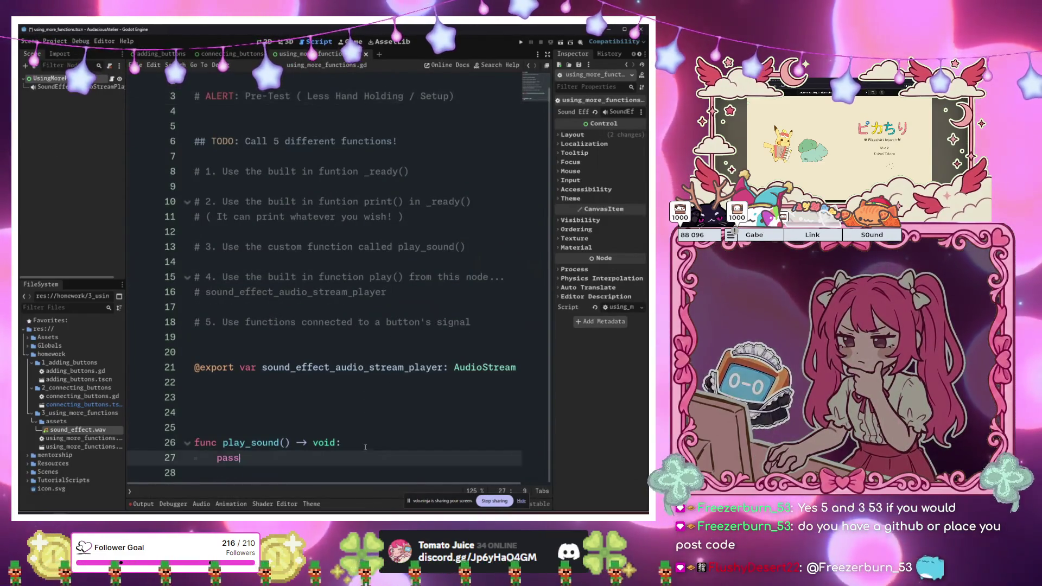
pyautogui.moveTo(470, 322); pyautogui.dragTo(242, 136)
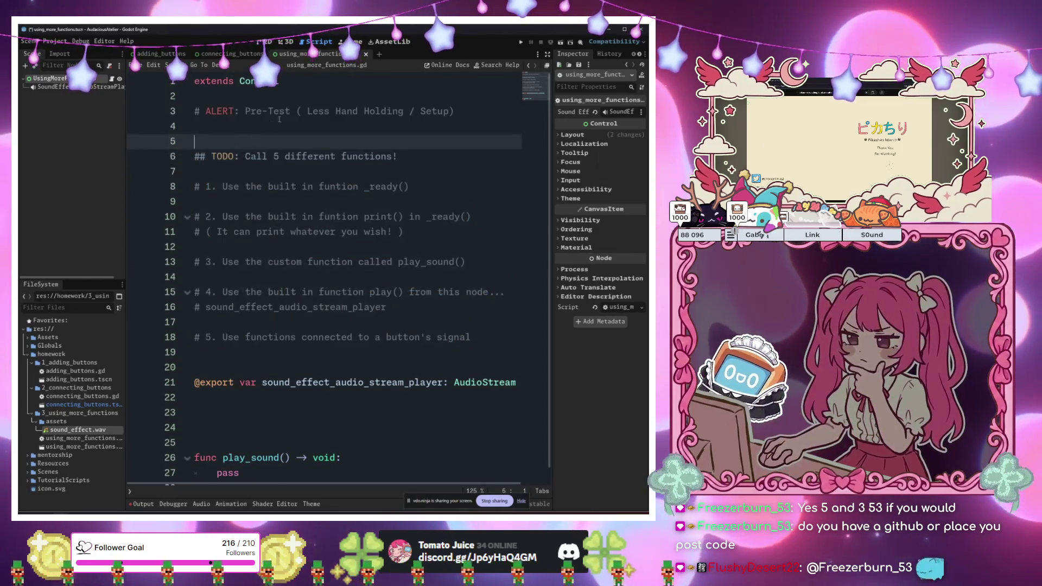
pyautogui.click(362, 102)
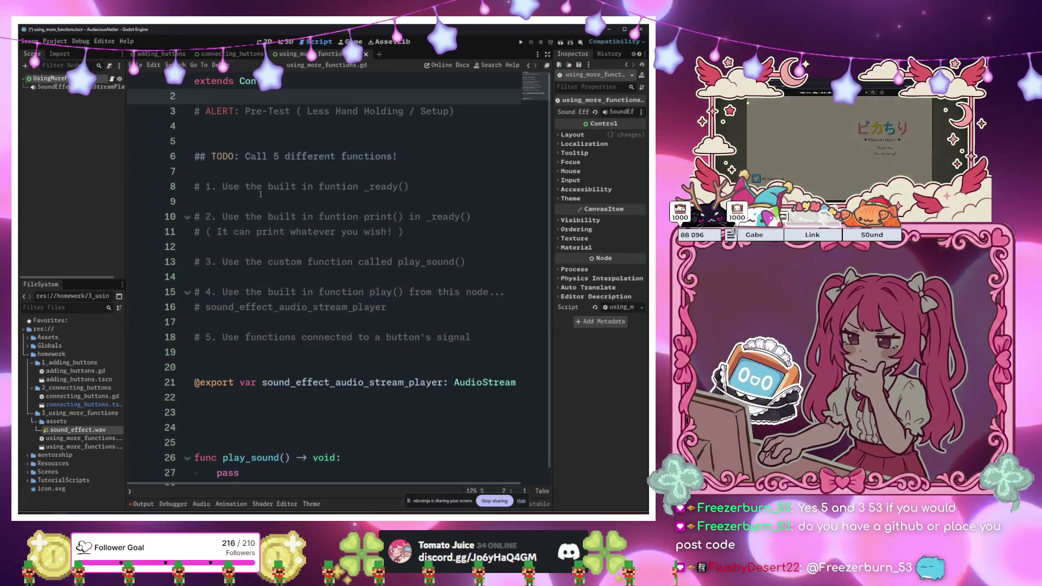
# Check the _ready() instruction on line 8, then switch to the other project's crop_typer.gd
pyautogui.click(331, 172)
pyautogui.click(326, 186)
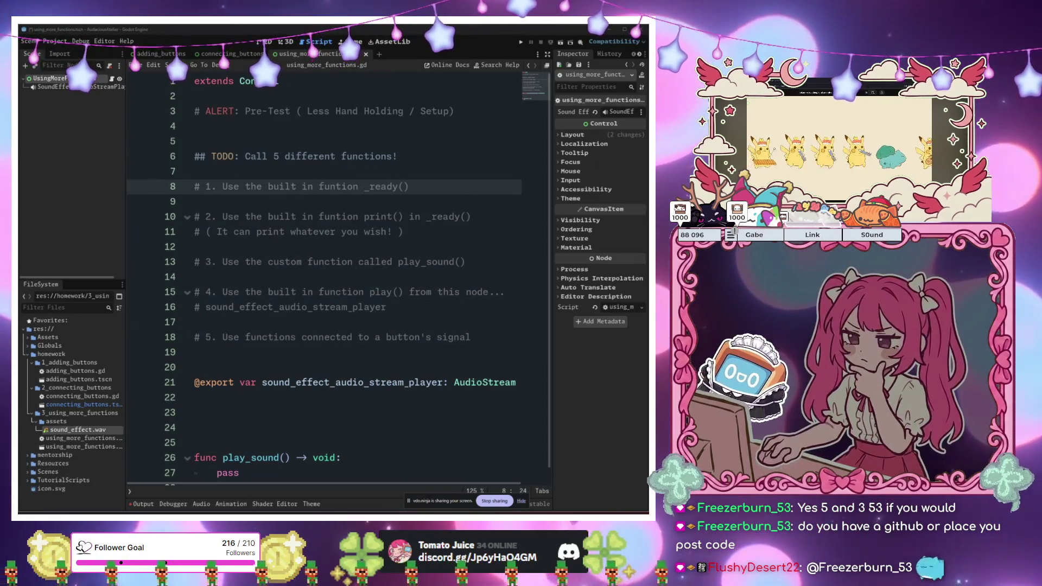
pyautogui.hotkey('alt', 'Tab')
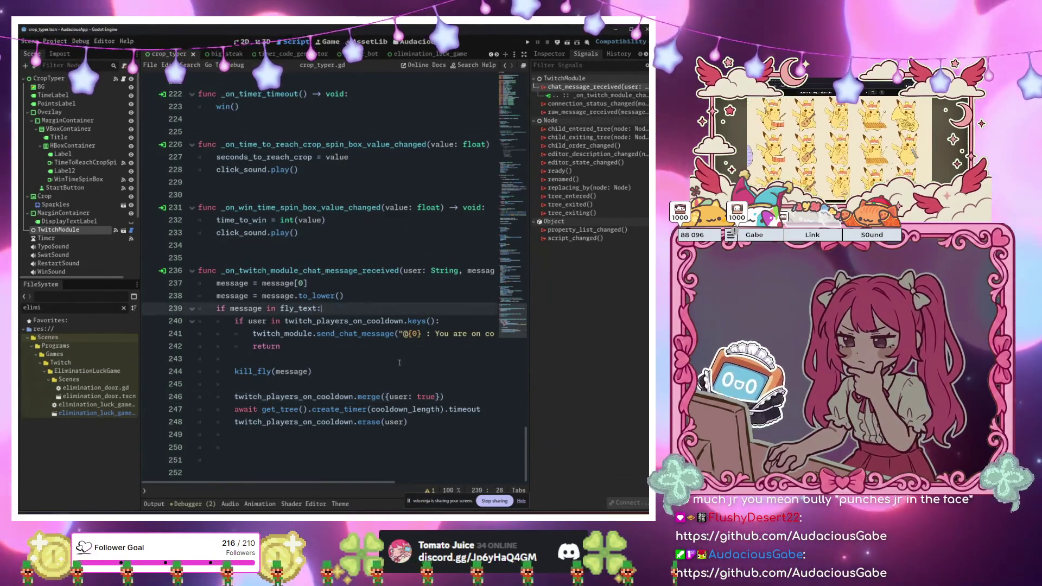
# Browse crop_typer.gd from line 249 up to its twitch_module and time_label exports, back to the top
pyautogui.click(458, 430)
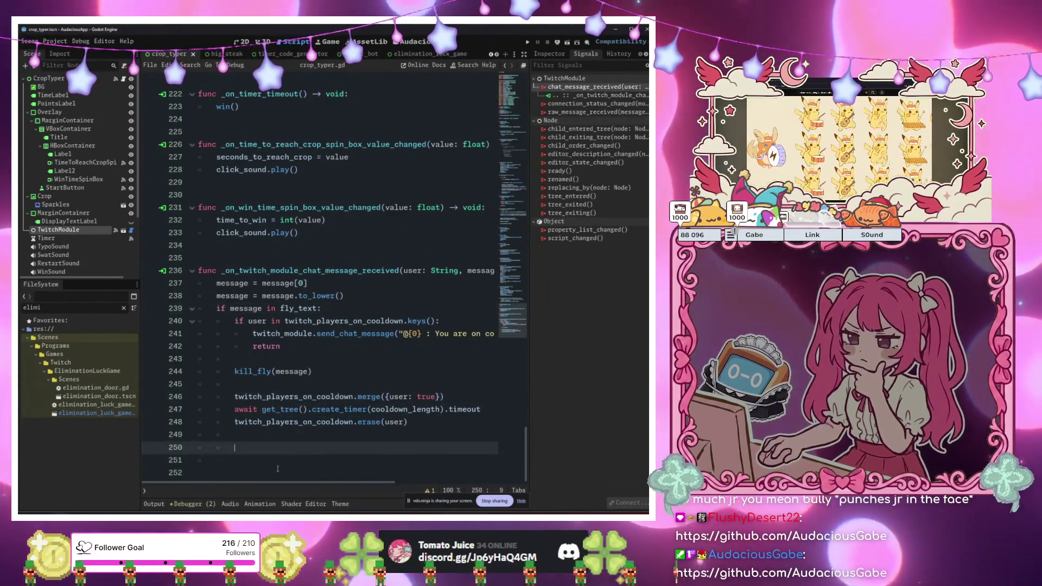
pyautogui.press('Return')
pyautogui.scroll(15, 294, 246)
pyautogui.scroll(20, 295, 246)
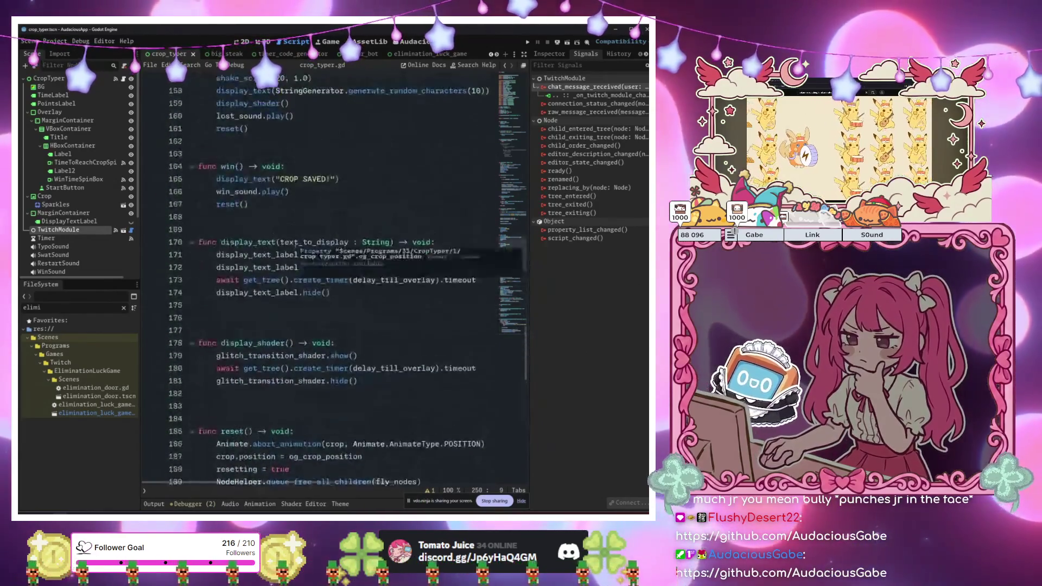
pyautogui.click(298, 245)
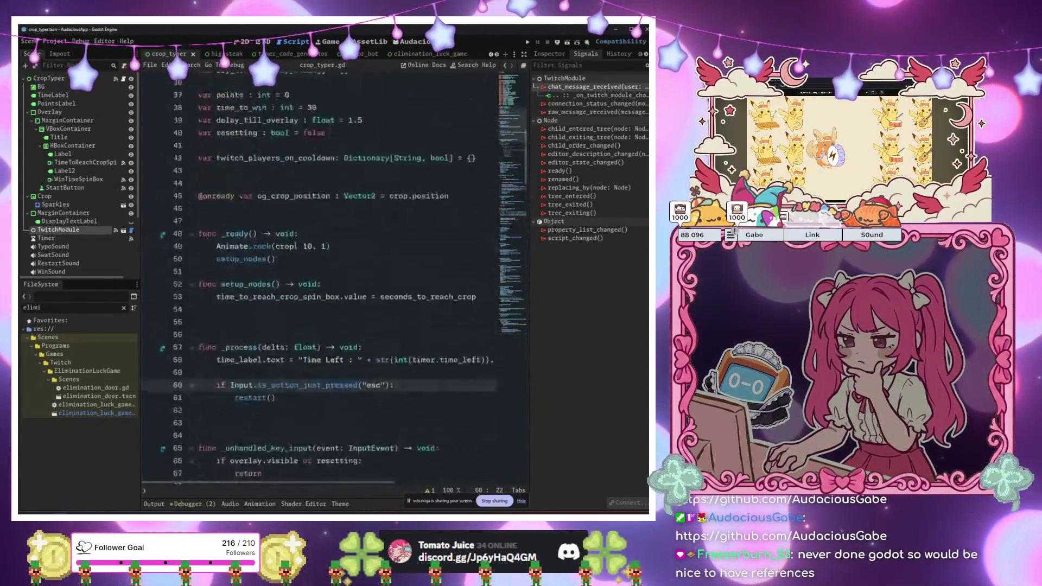
pyautogui.scroll(10, 298, 245)
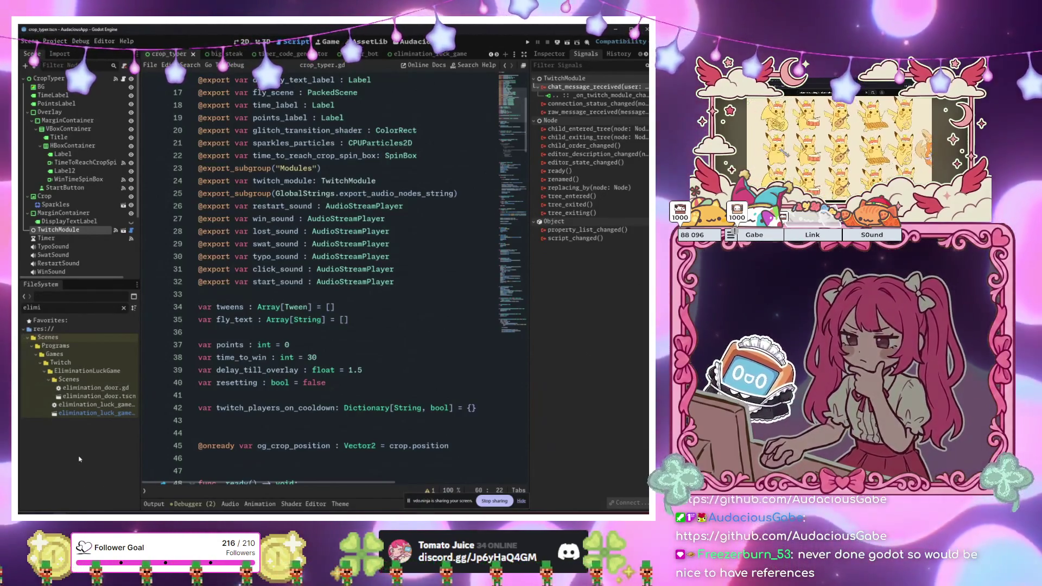
pyautogui.scroll(5, 327, 374)
pyautogui.click(359, 370)
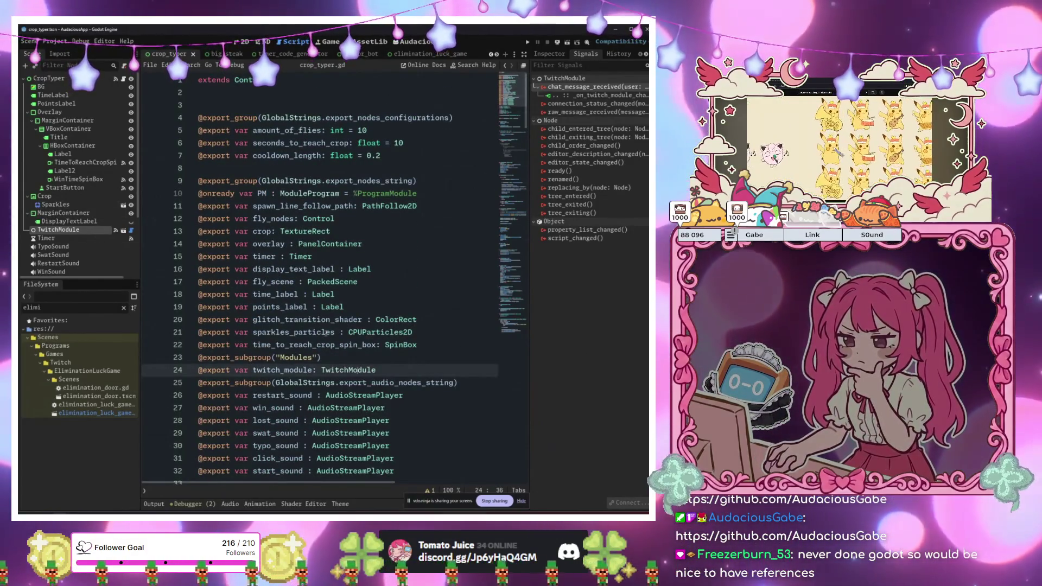
pyautogui.click(271, 294)
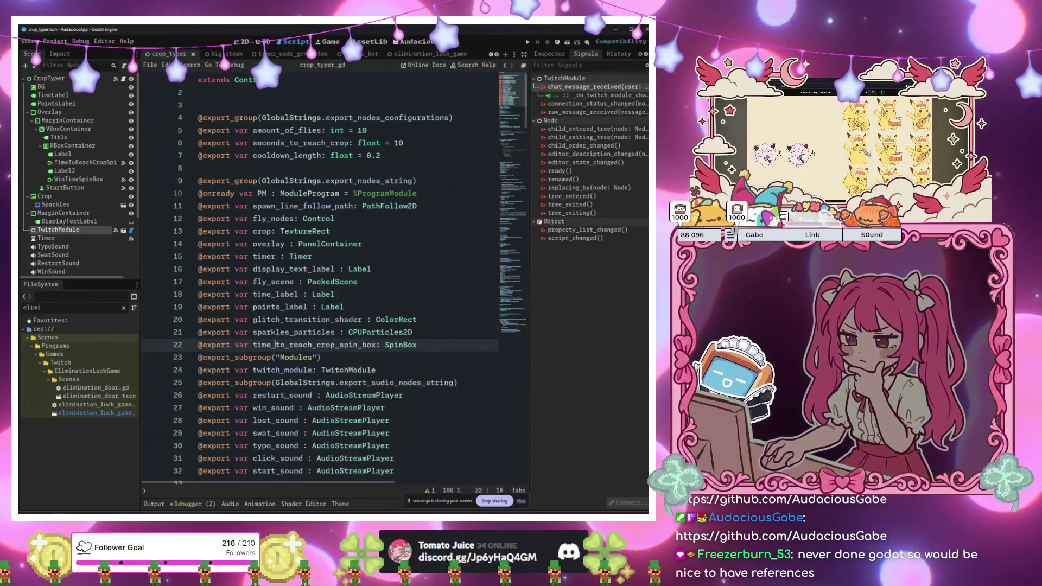
pyautogui.click(281, 294)
pyautogui.scroll(-10, 298, 314)
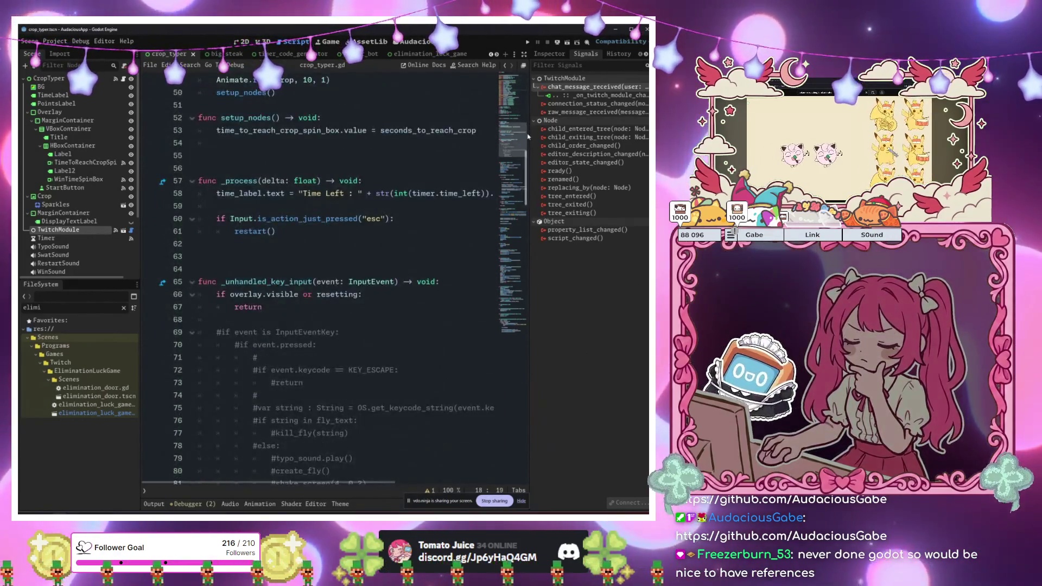
pyautogui.moveTo(512, 136); pyautogui.dragTo(509, 71)
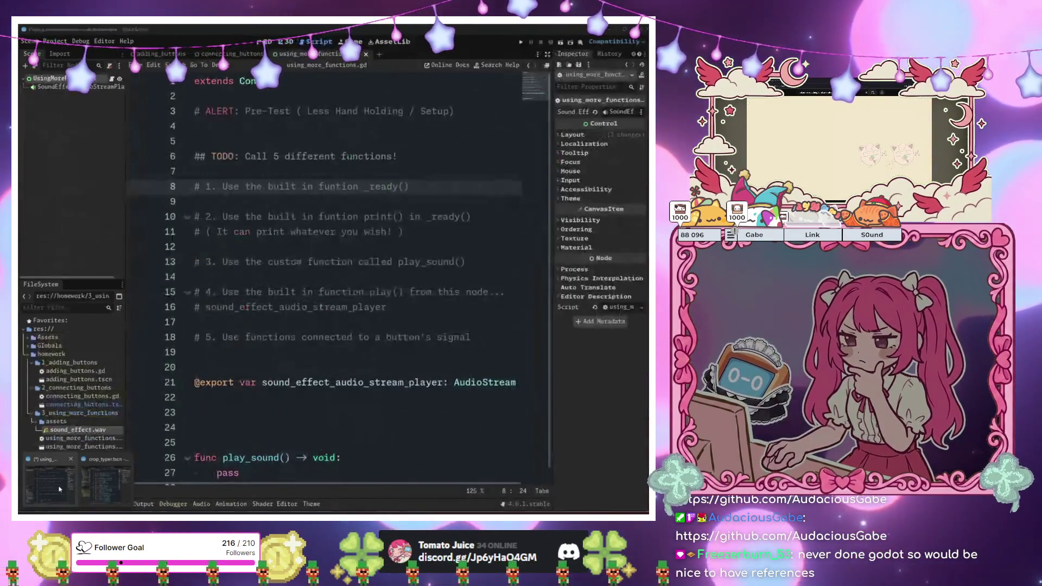
pyautogui.scroll(-1, 304, 375)
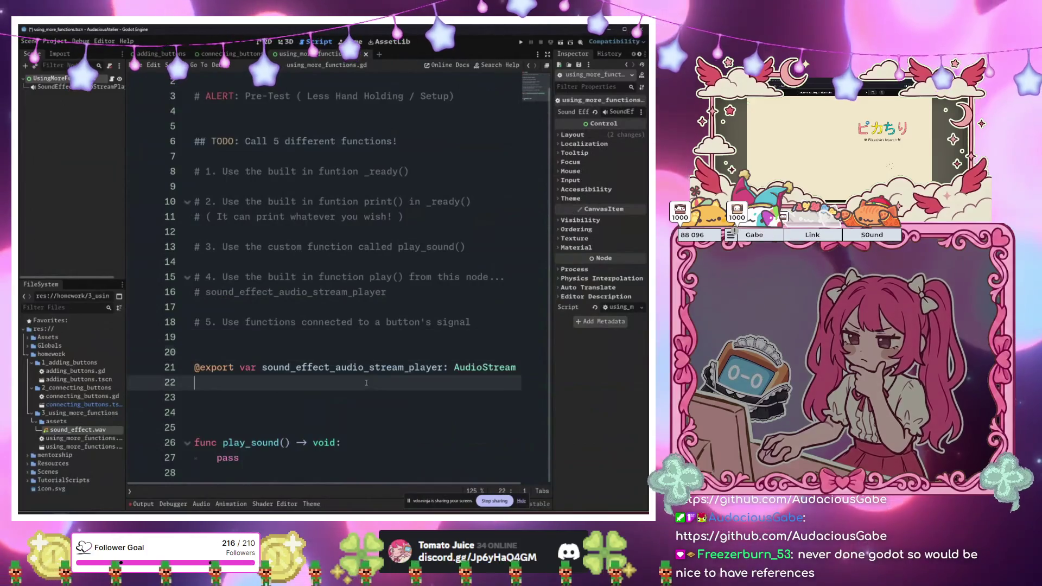
pyautogui.click(347, 410)
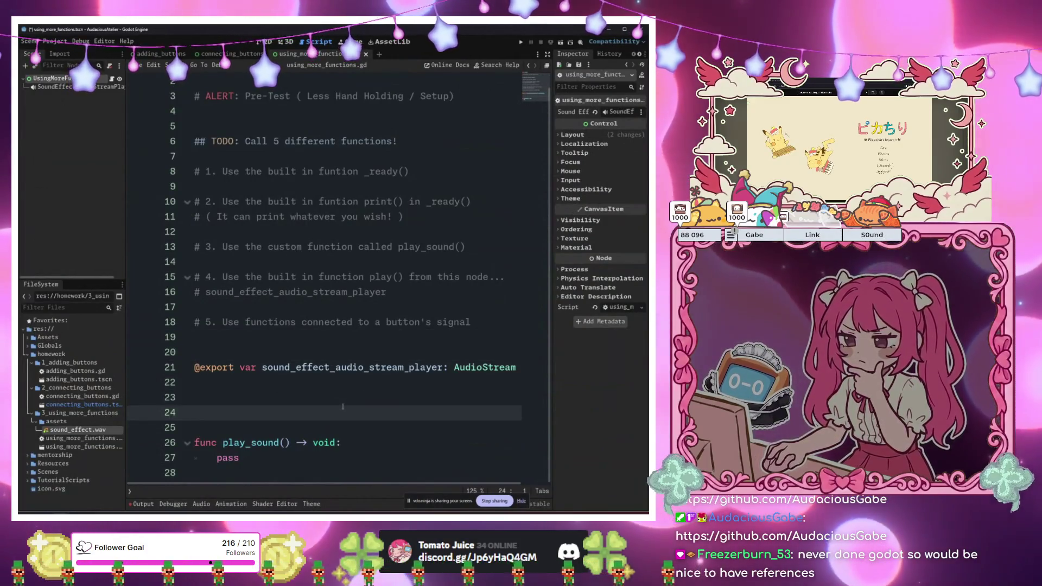
pyautogui.click(321, 457)
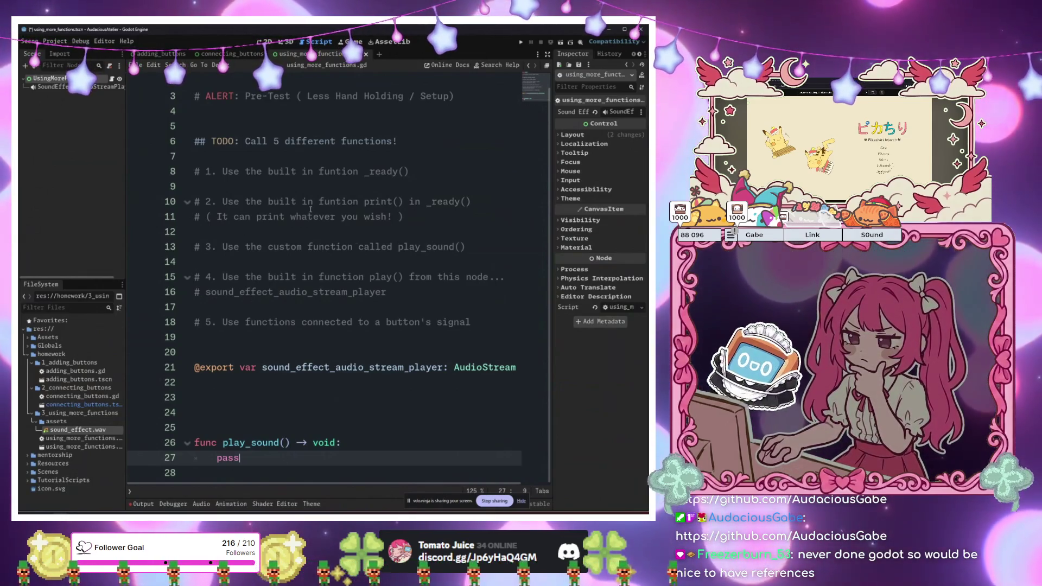
pyautogui.click(62, 87)
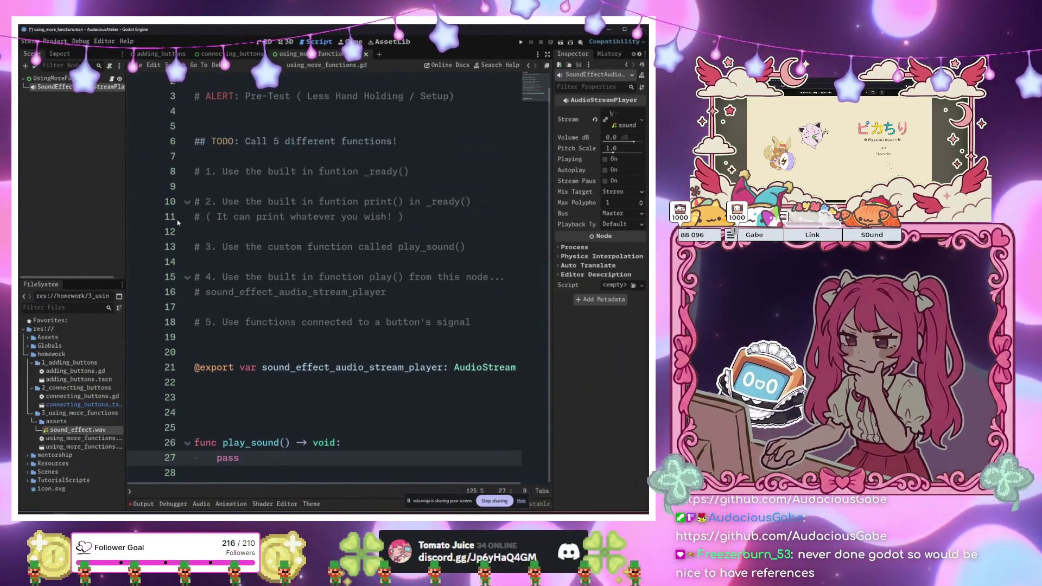
pyautogui.click(359, 202)
pyautogui.click(100, 147)
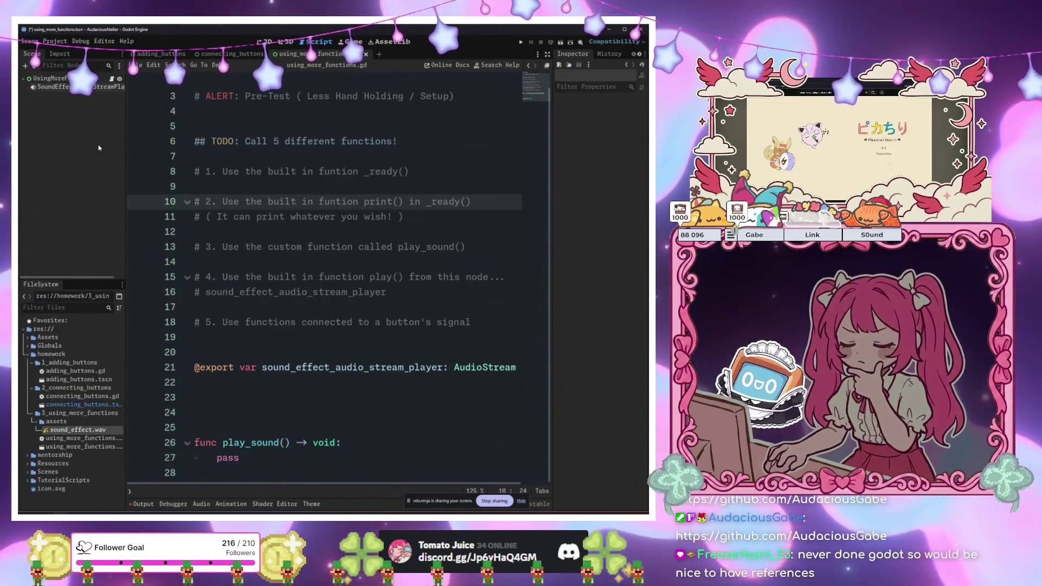
pyautogui.click(51, 78)
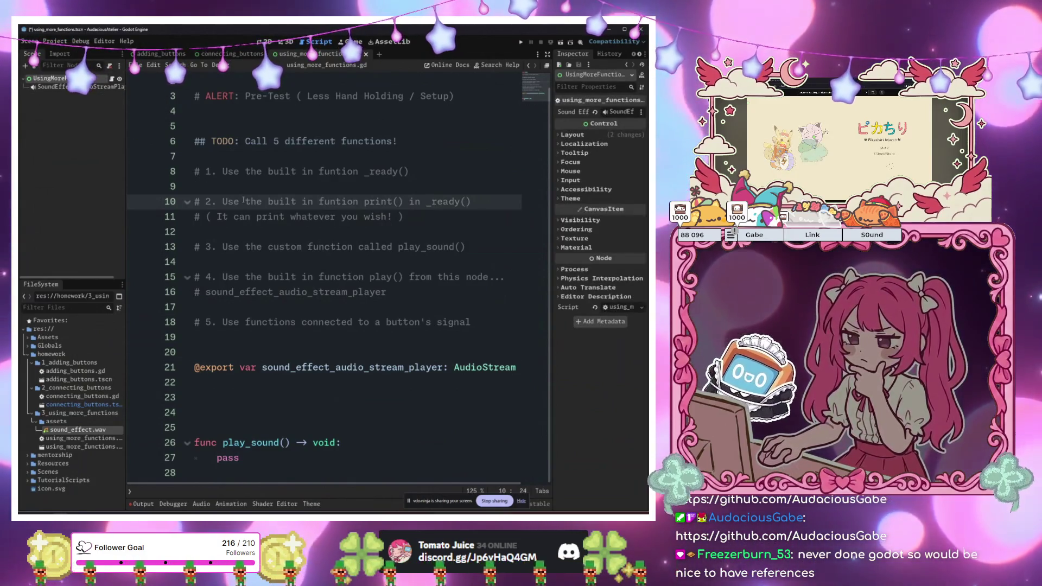
pyautogui.click(487, 329)
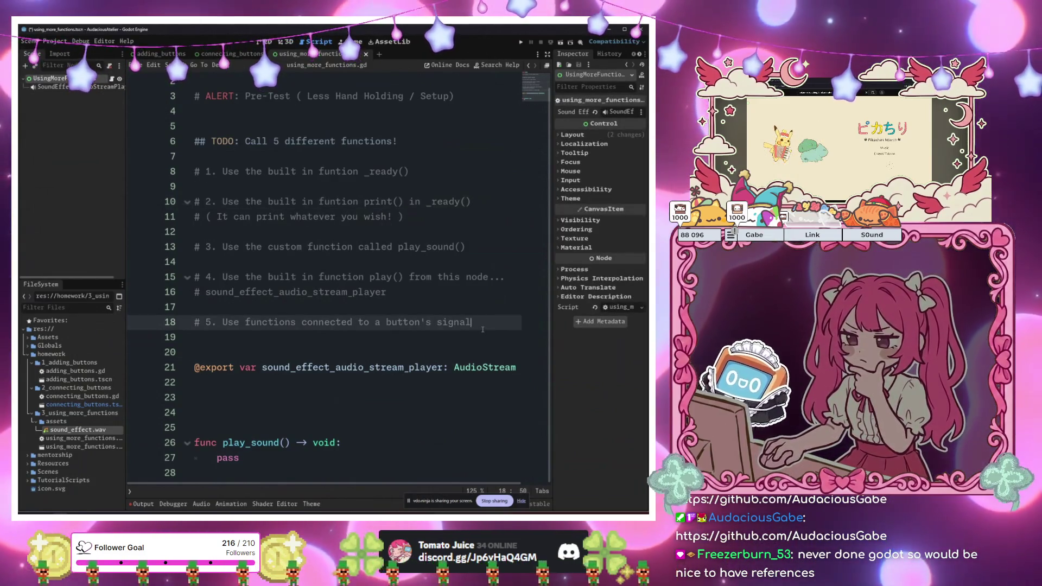
pyautogui.click(103, 43)
pyautogui.moveTo(130, 42)
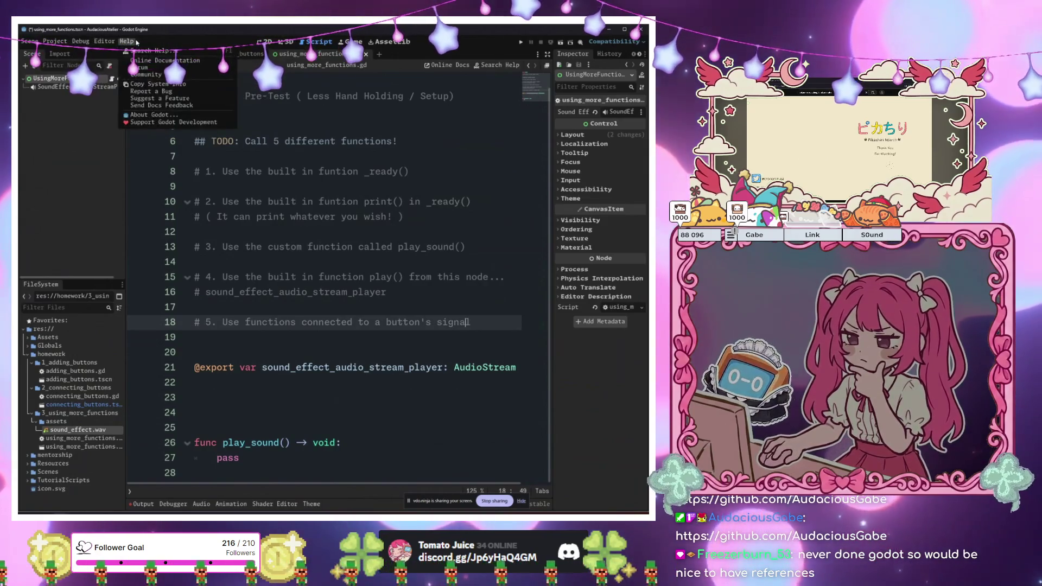
pyautogui.moveTo(74, 42)
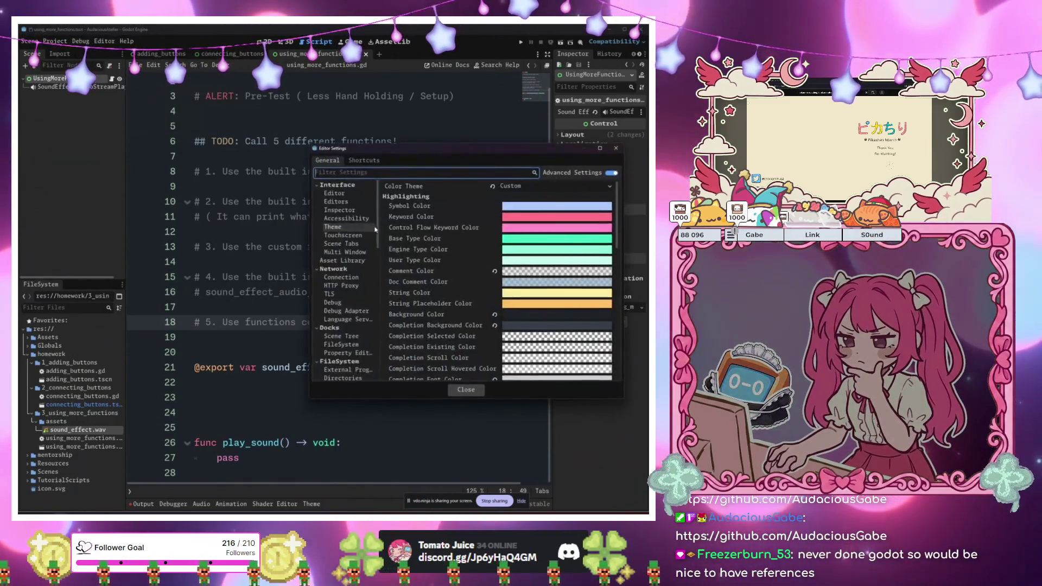
pyautogui.scroll(-10, 503, 296)
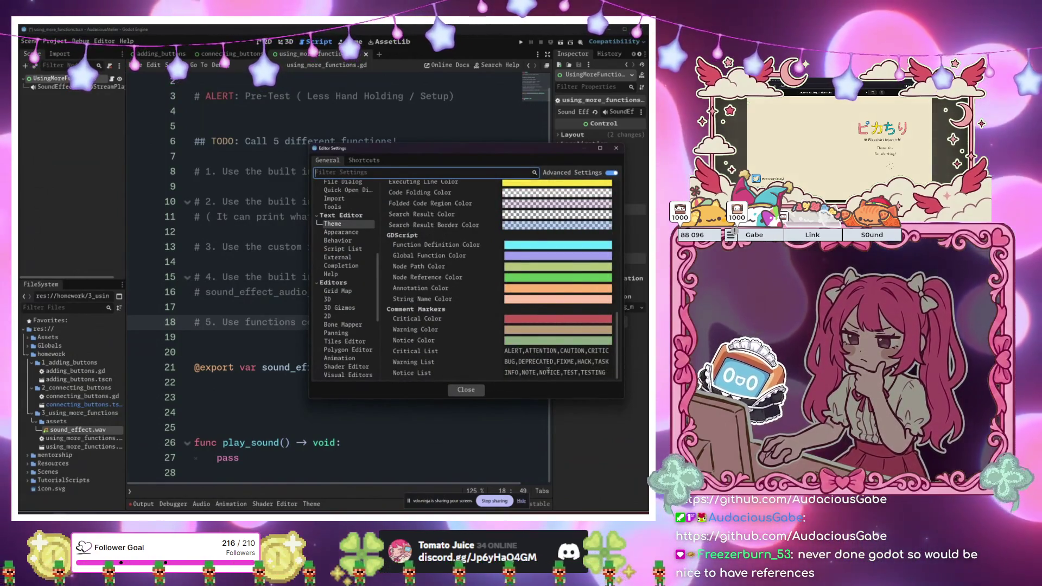
pyautogui.moveTo(574, 362); pyautogui.dragTo(623, 367)
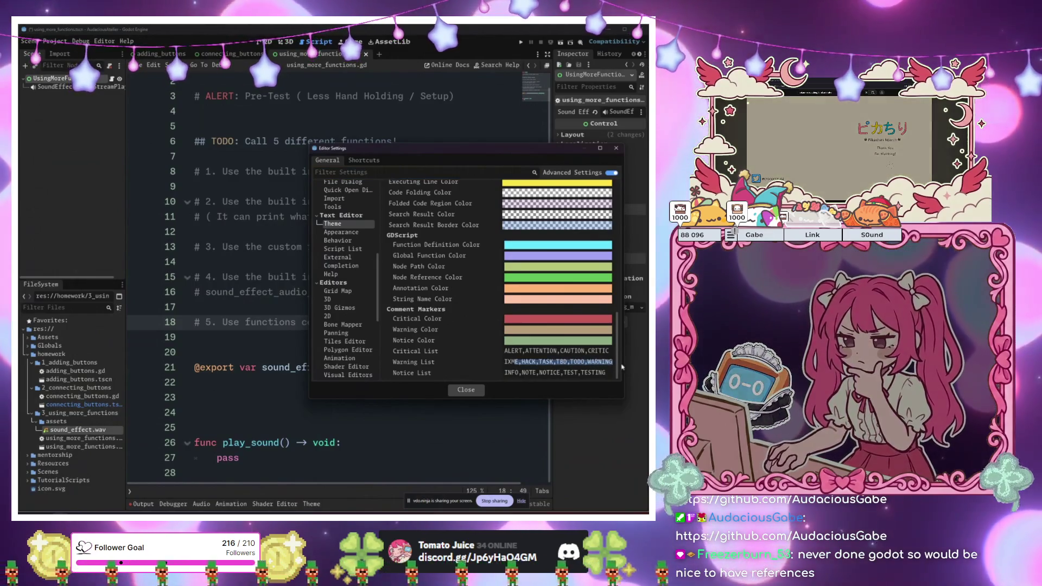
pyautogui.doubleClick(615, 363)
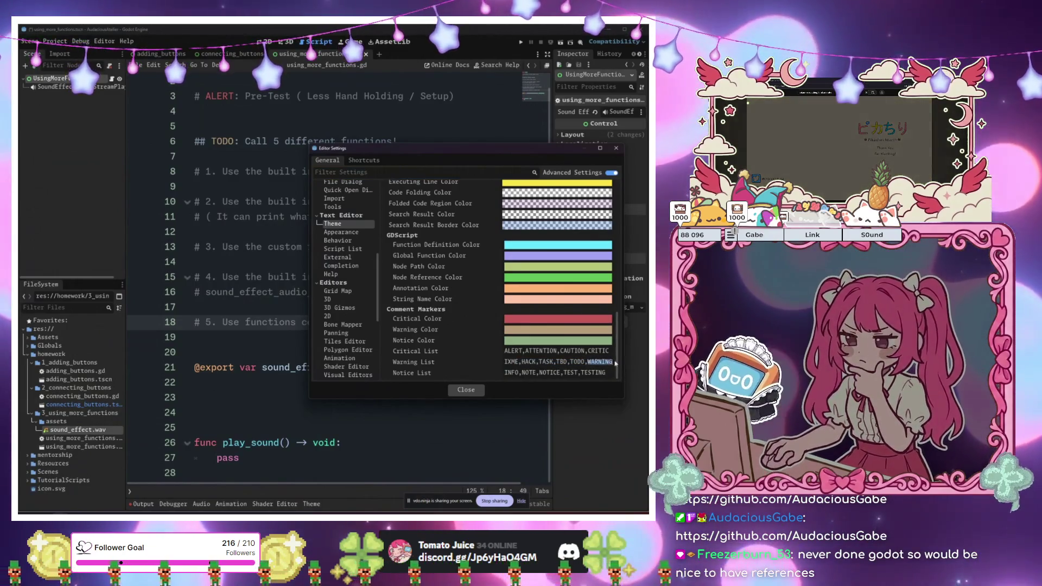
pyautogui.click(465, 389)
pyautogui.click(264, 346)
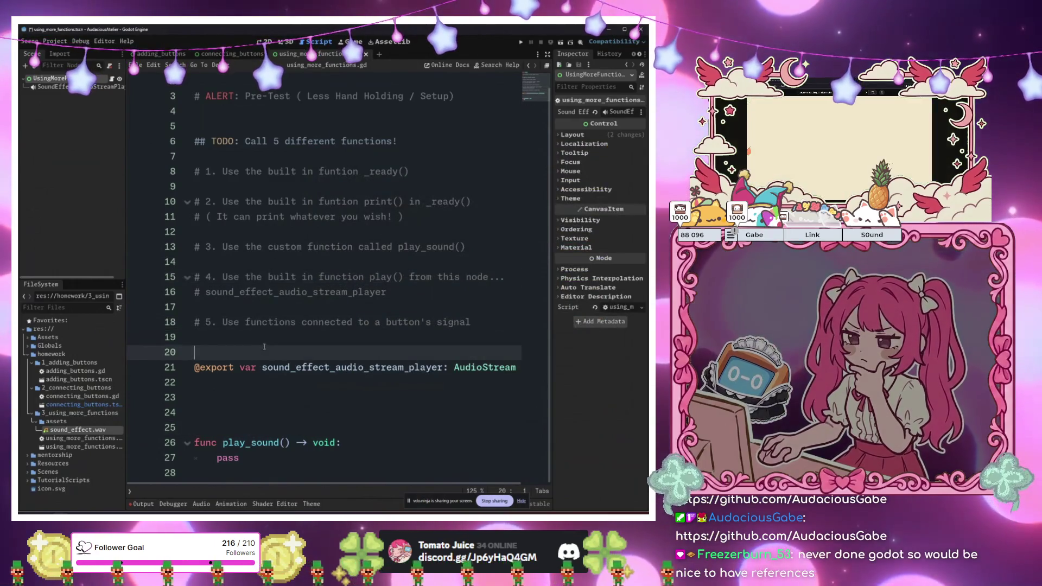
# Insert a WARNING comment below TODO 5 telling students they'll have to add their own button
pyautogui.click(290, 339)
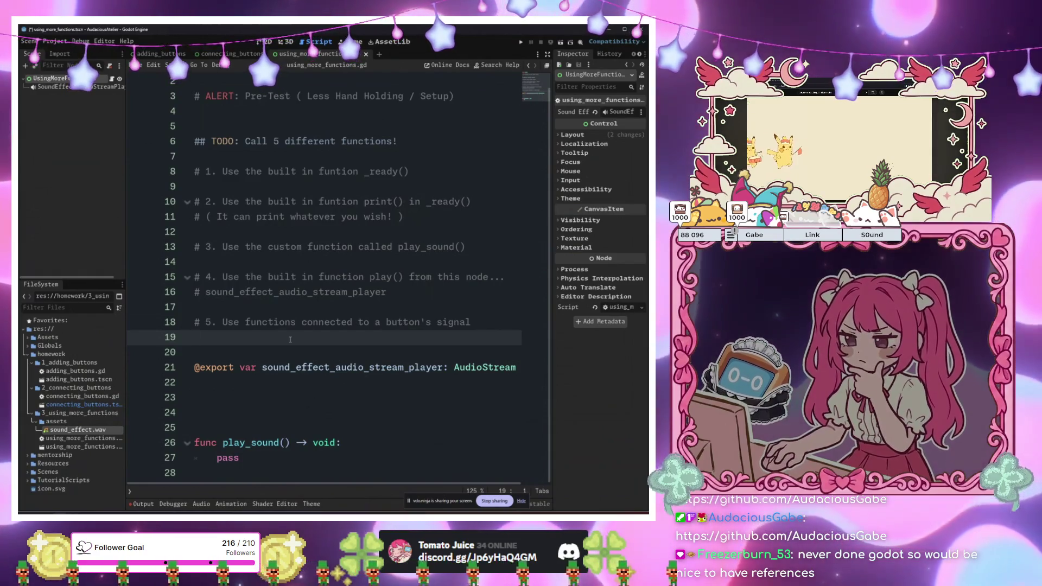
pyautogui.press('Up')
pyautogui.press('Up')
pyautogui.press('Up')
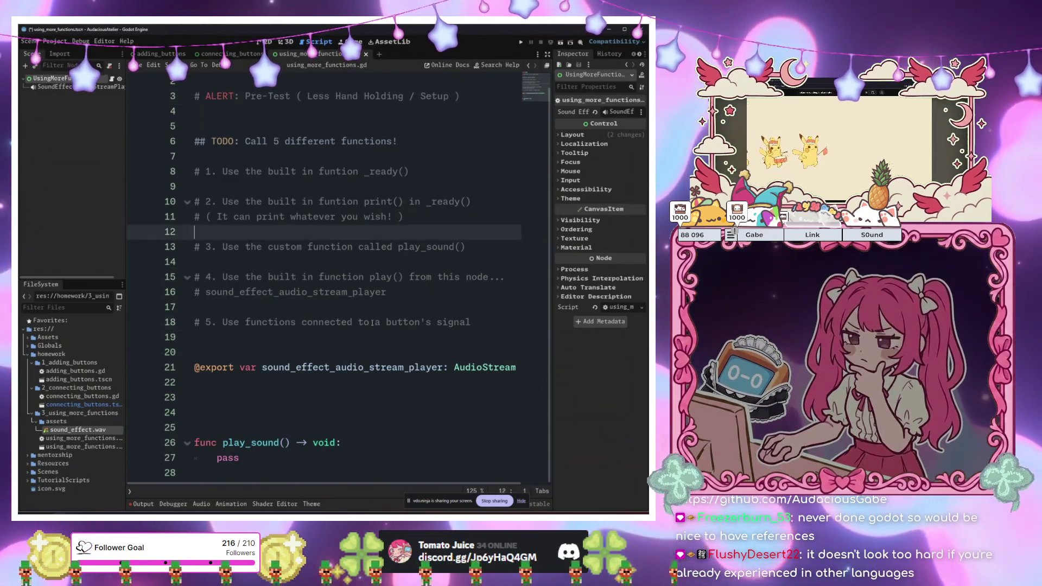
pyautogui.click(368, 341)
pyautogui.press('Return')
pyautogui.press('Return')
pyautogui.press('Up')
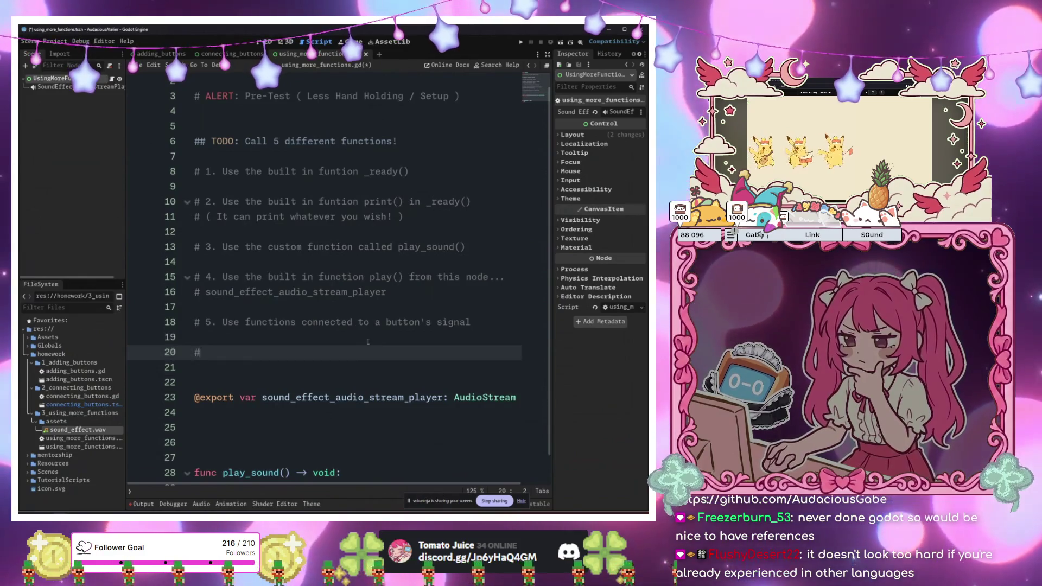
pyautogui.write('##')
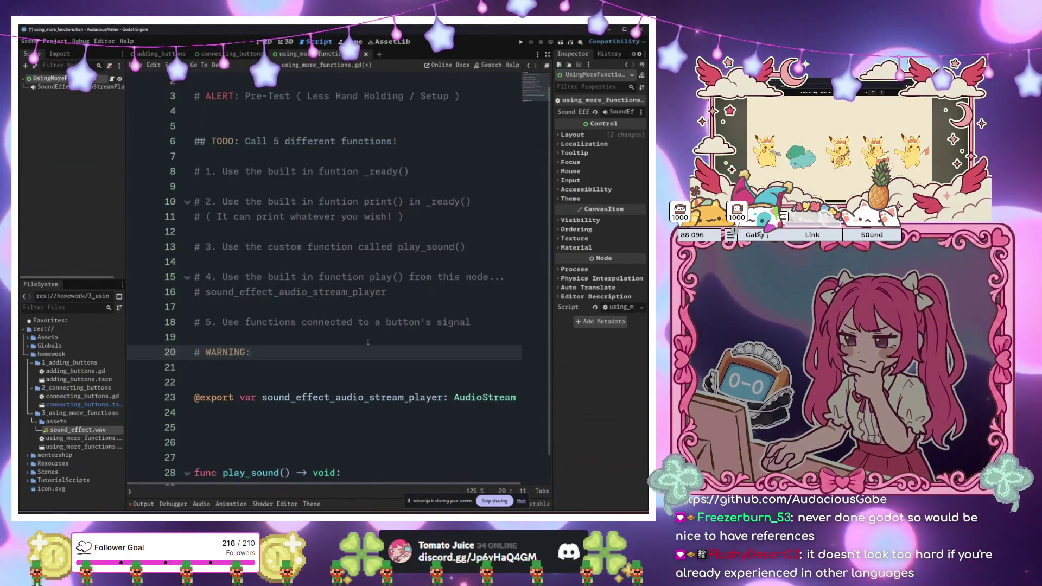
pyautogui.press('Return')
pyautogui.write("# You'll ")
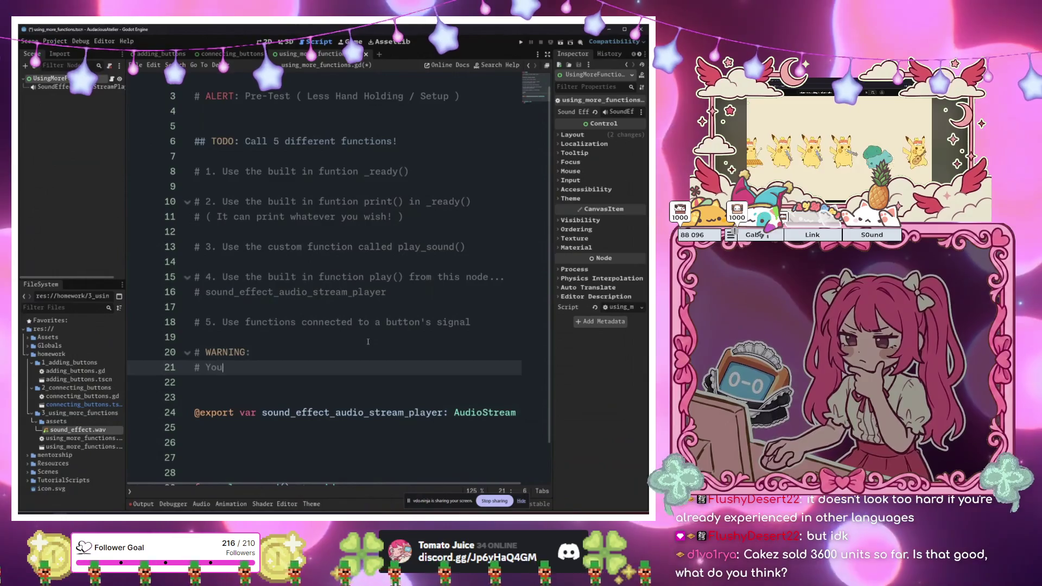
pyautogui.write('have to add your own button')
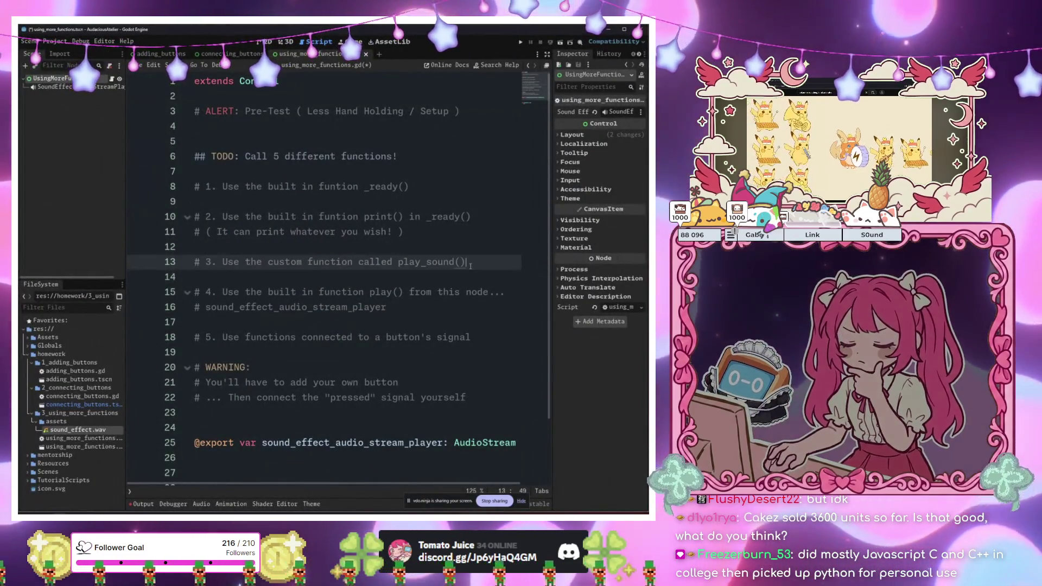
pyautogui.press('End')
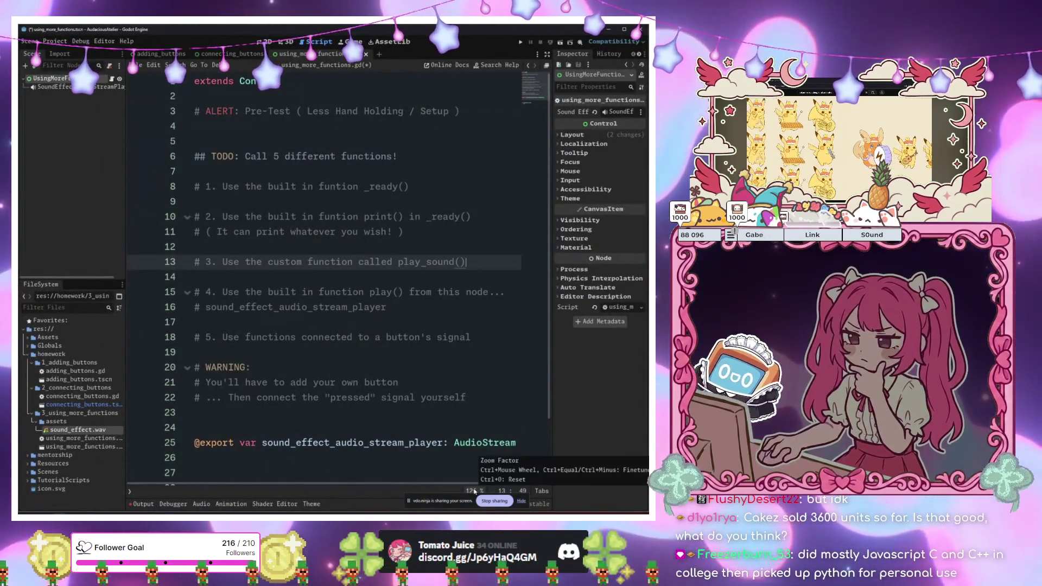
# Review the WARNING lines about connecting the button's "pressed" signal and save the script
pyautogui.click(341, 292)
pyautogui.click(307, 337)
pyautogui.click(350, 298)
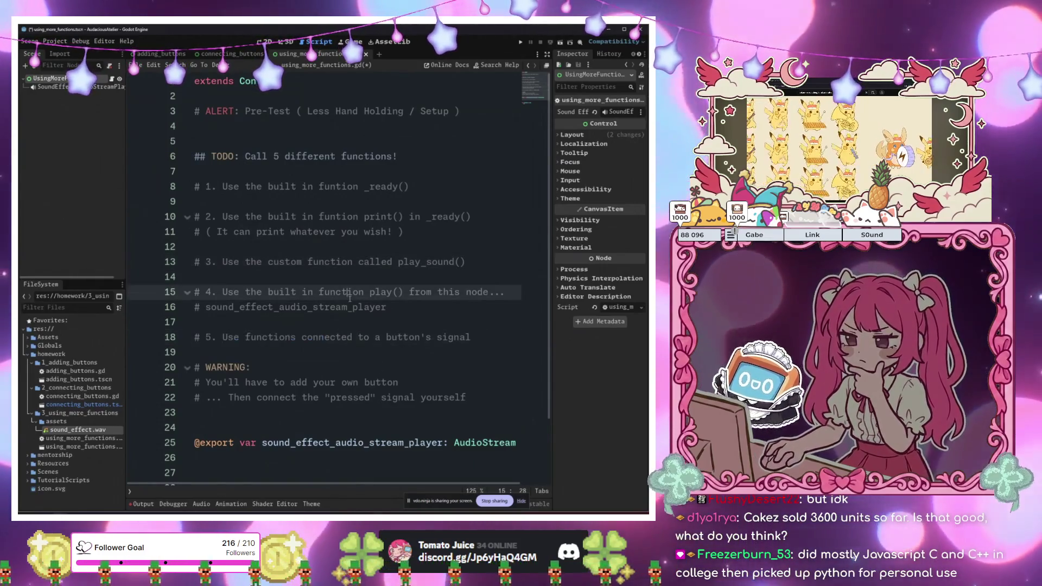
pyautogui.click(335, 306)
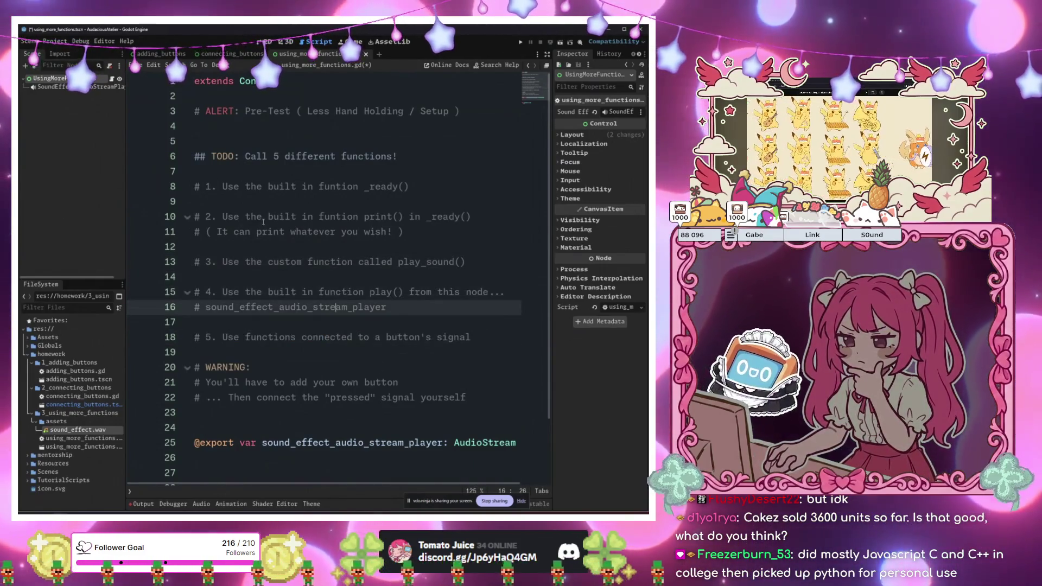
pyautogui.click(334, 354)
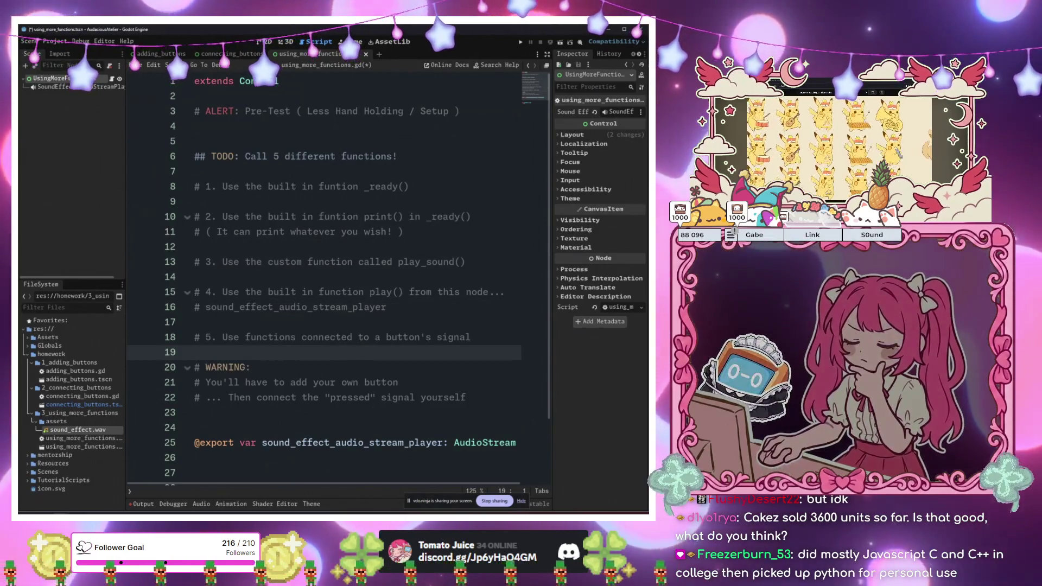
pyautogui.hscroll(3, 307, 480)
pyautogui.hscroll(-3, 308, 480)
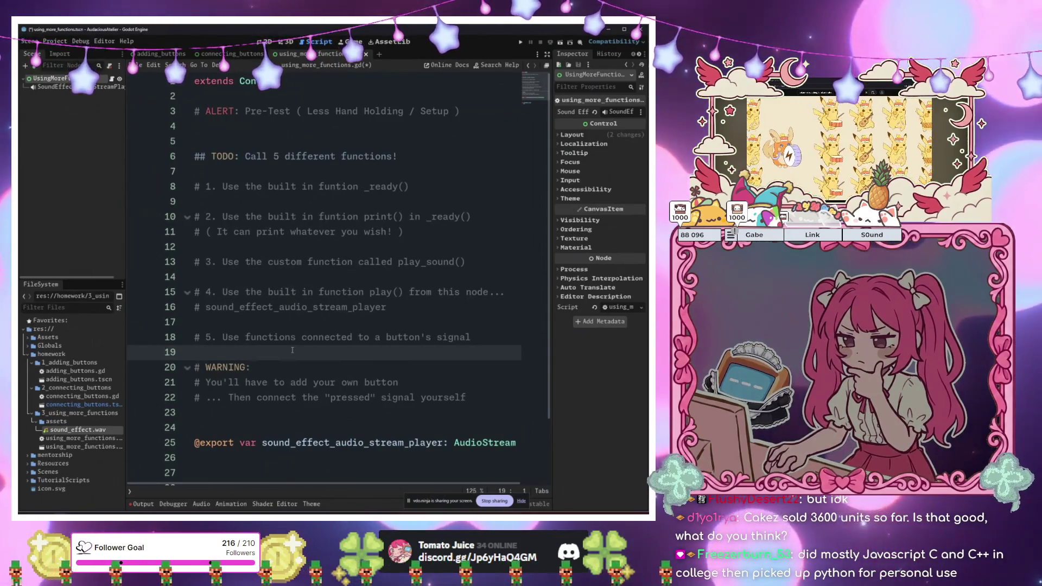
pyautogui.click(327, 368)
pyautogui.scroll(-2, 327, 368)
pyautogui.moveTo(307, 368)
pyautogui.mouseDown()
pyautogui.moveTo(521, 368)
pyautogui.moveTo(185, 372)
pyautogui.mouseUp()
pyautogui.click(277, 382)
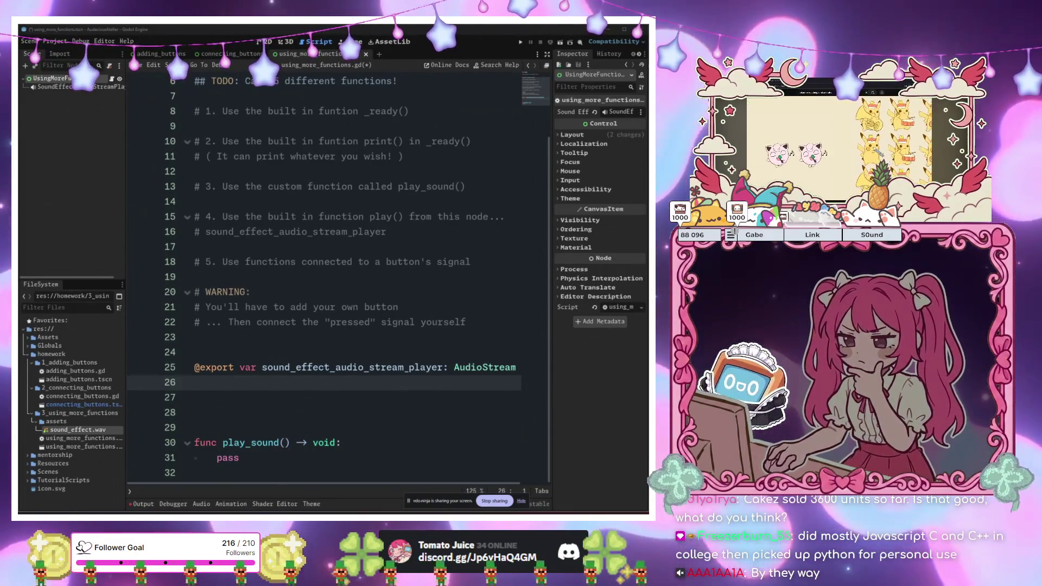
pyautogui.hotkey('ctrl', 's')
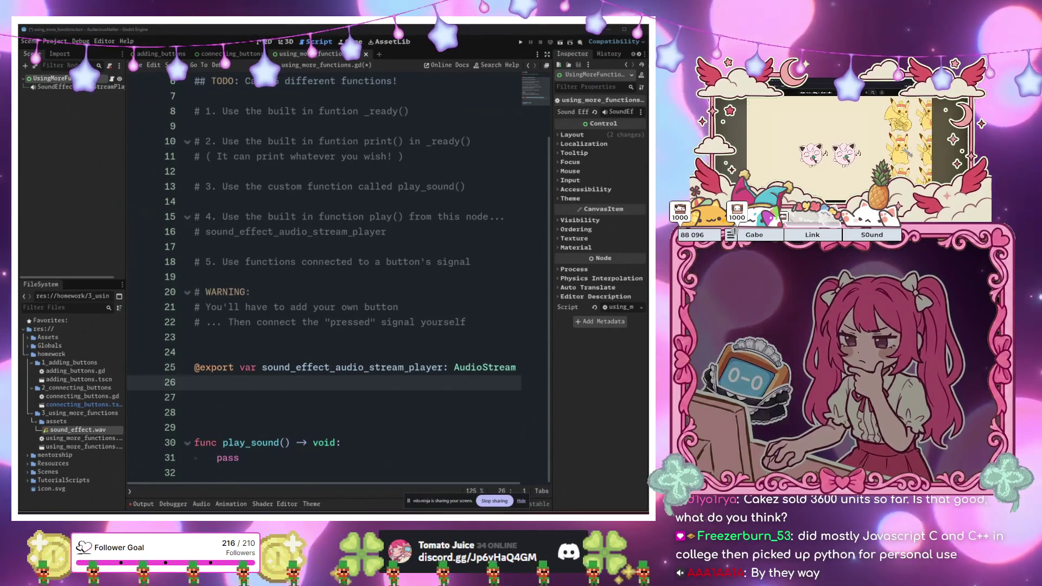